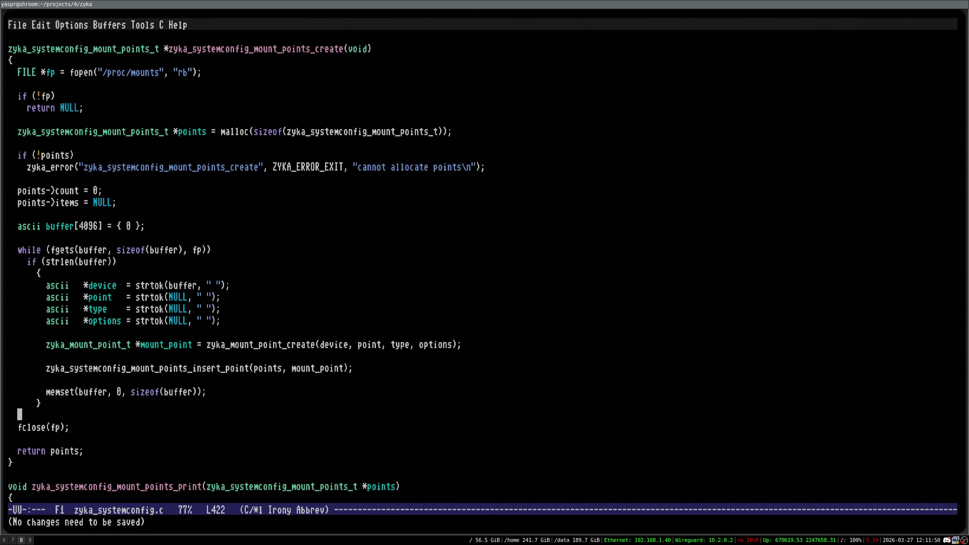
# - Leave zyka_systemconfig.c in Emacs and switch to the Brave browser workspace
pyautogui.press('super+7')
pyautogui.press('super+6')
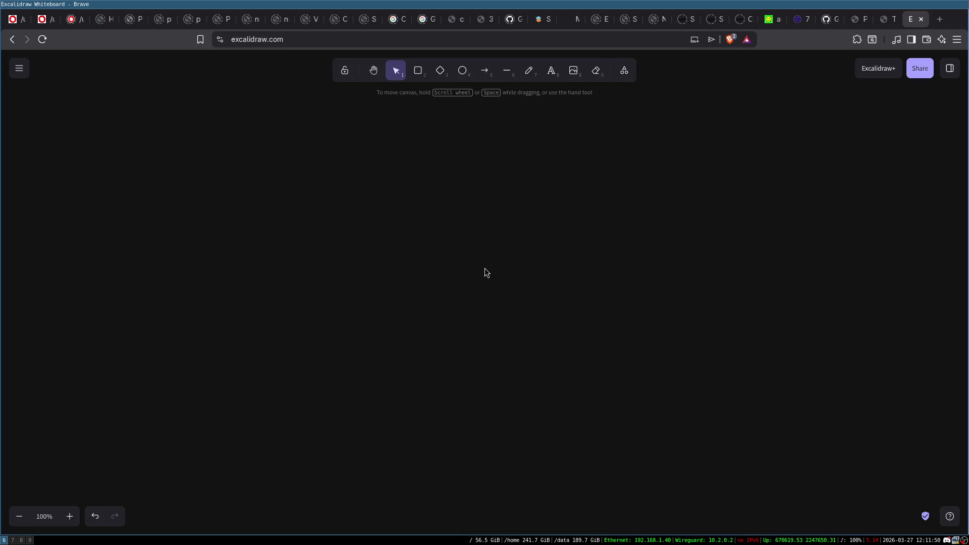
# - Load down2core.com in a new tab and scroll down to its Recommended books list
pyautogui.hotkey('ctrl', 't')
pyautogui.write('down')
pyautogui.press('Down')
pyautogui.press('Return')
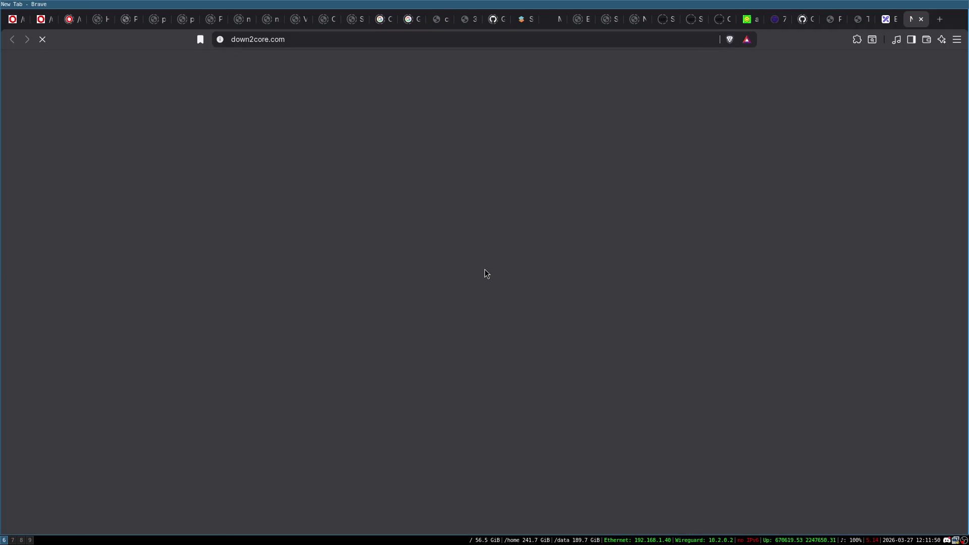
pyautogui.scroll(-10, 170, 198)
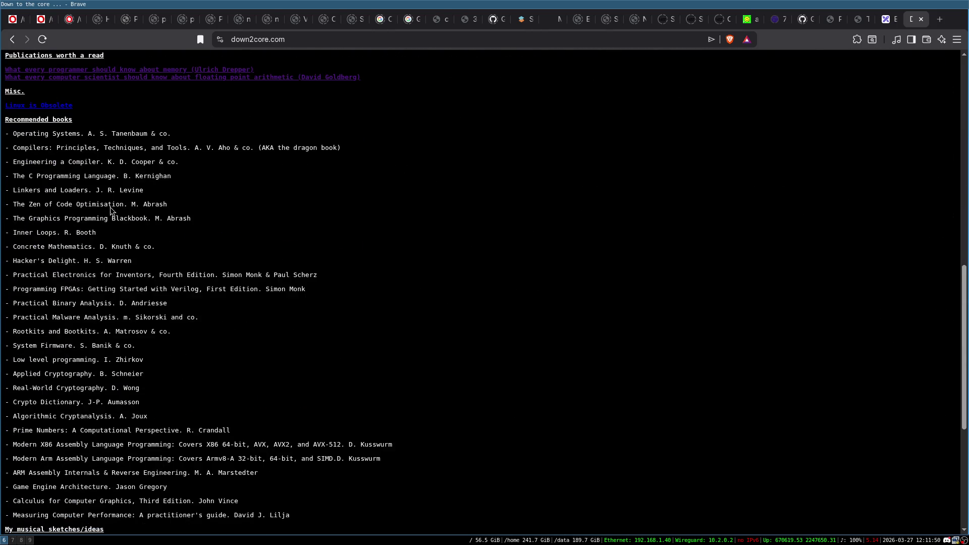
pyautogui.scroll(-1, 117, 236)
pyautogui.scroll(-2, 116, 235)
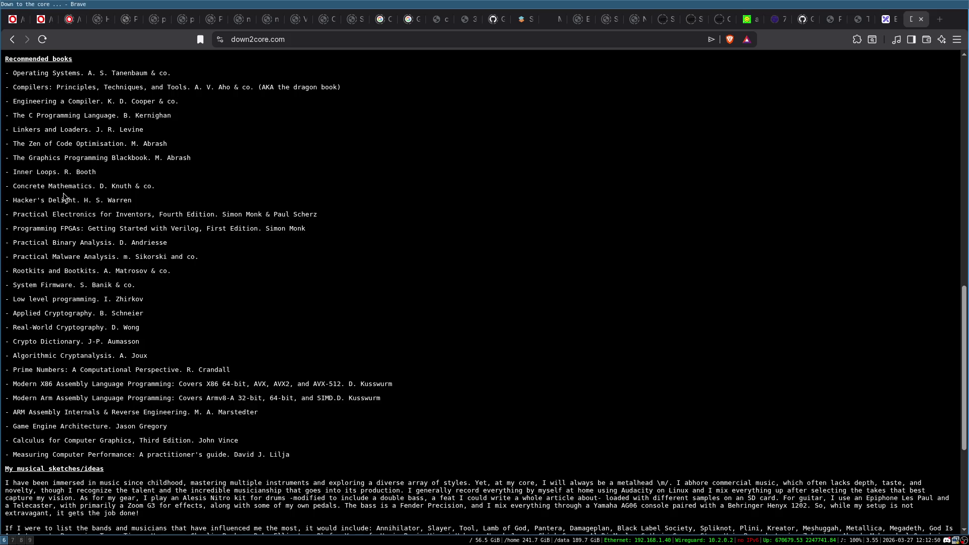
pyautogui.scroll(-2, 188, 231)
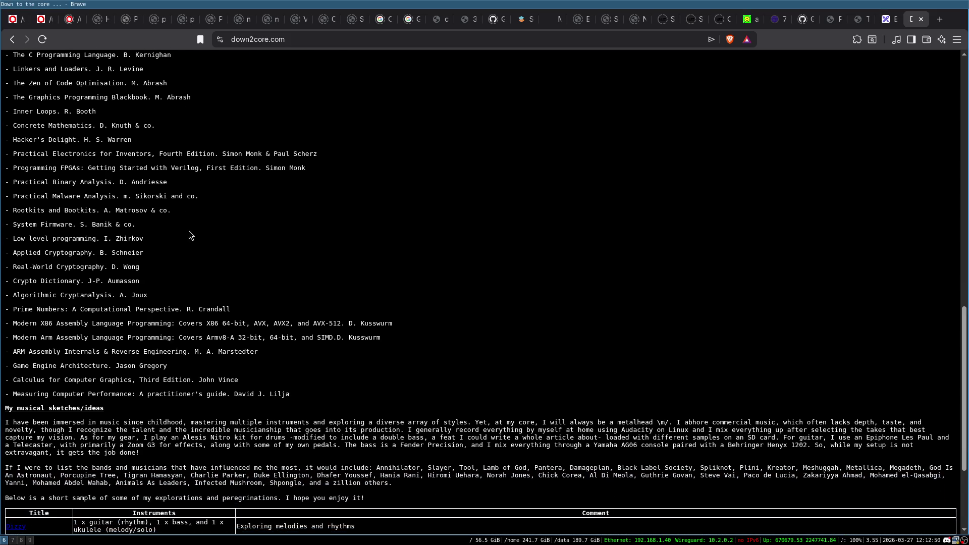
pyautogui.scroll(2, 189, 232)
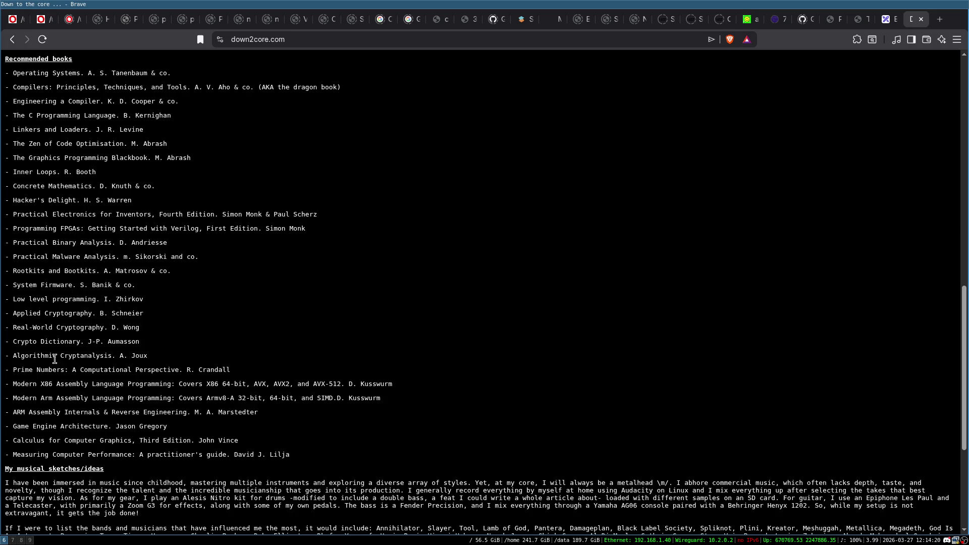
pyautogui.tripleClick(56, 314)
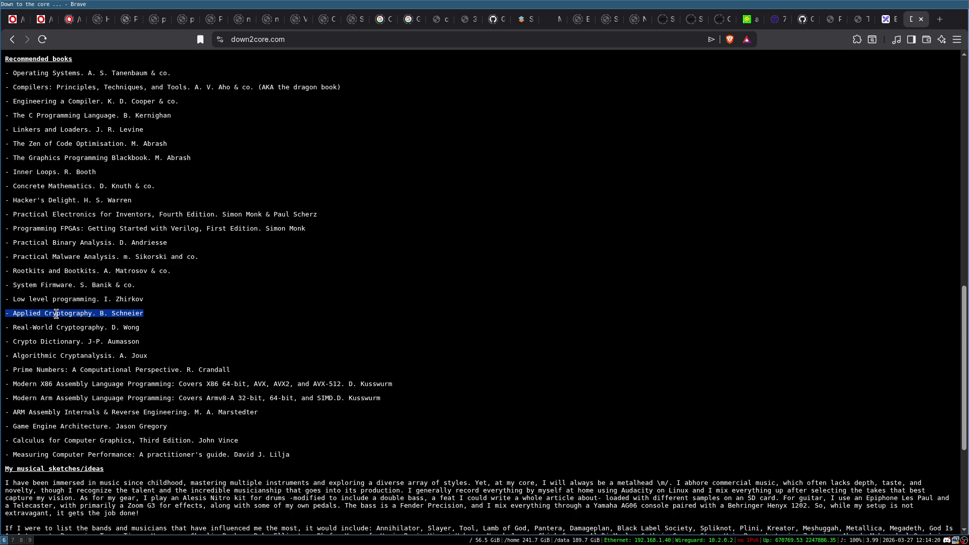
pyautogui.click(50, 313)
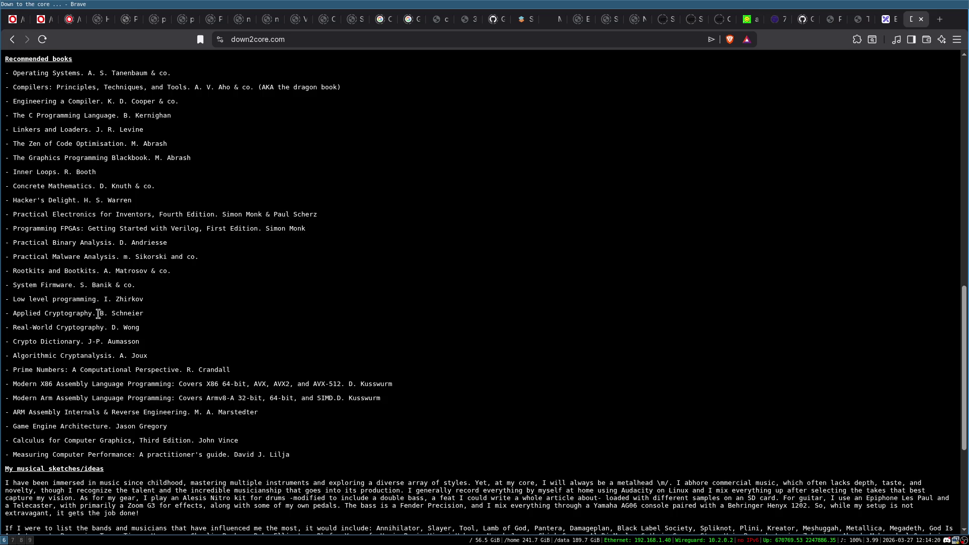
pyautogui.tripleClick(37, 313)
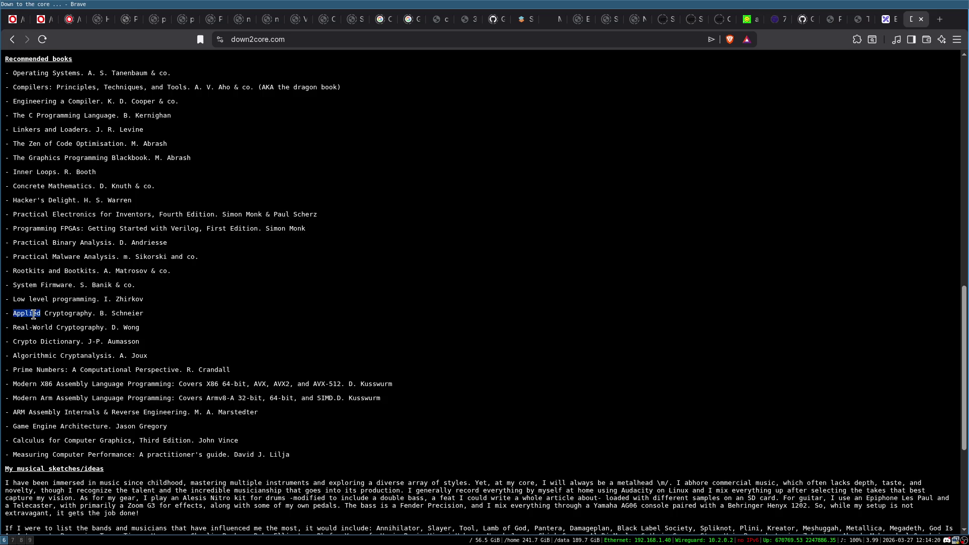
pyautogui.click(69, 315)
pyautogui.tripleClick(120, 341)
pyautogui.click(11, 342)
pyautogui.hotkey('ctrl', 't')
pyautogui.write('j-p aumasson')
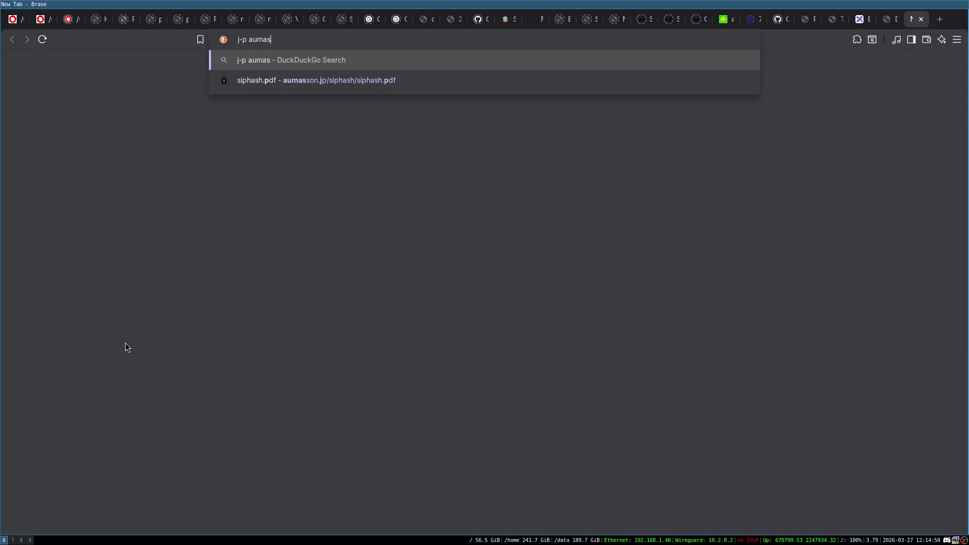
pyautogui.press('Return')
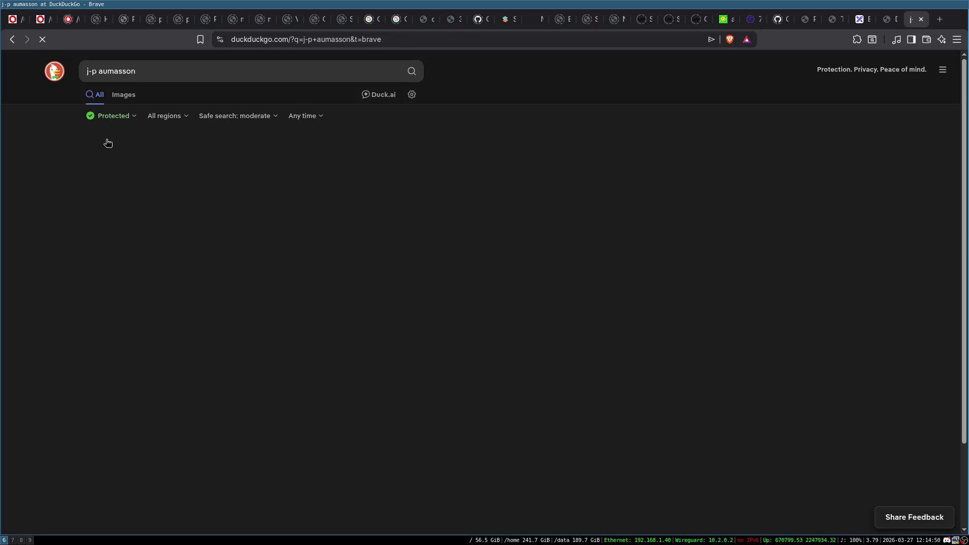
pyautogui.click(156, 160)
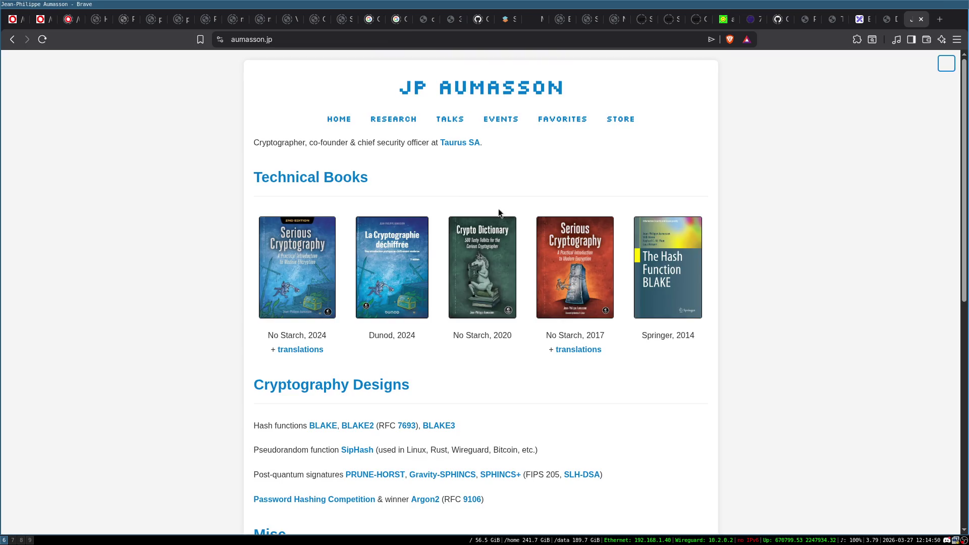
pyautogui.click(304, 248)
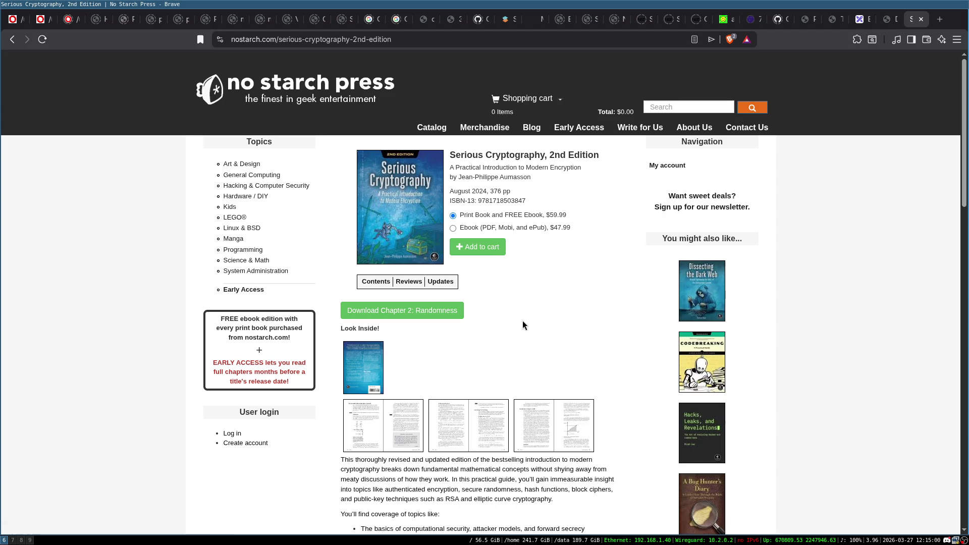
pyautogui.scroll(-2, 517, 302)
pyautogui.scroll(2, 517, 301)
pyautogui.scroll(-6, 522, 311)
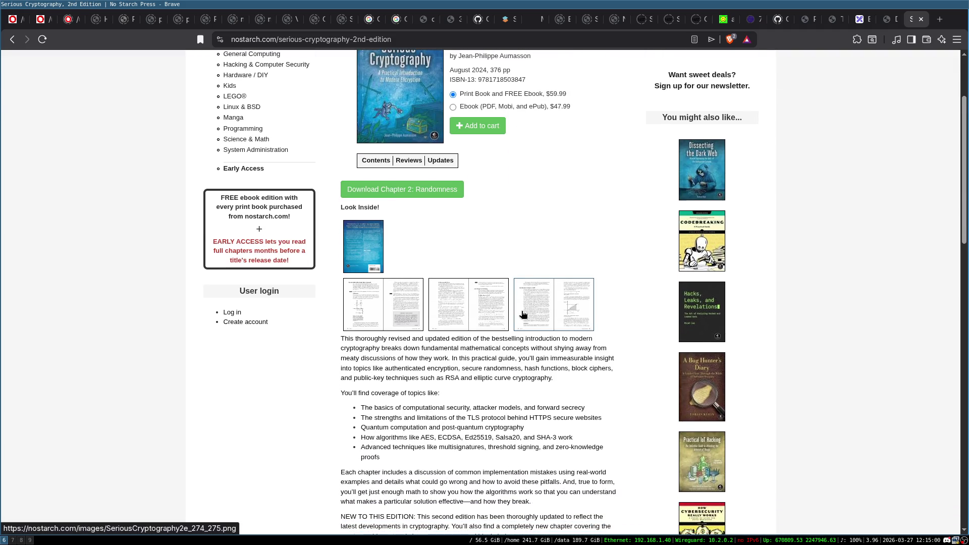
pyautogui.scroll(6, 523, 314)
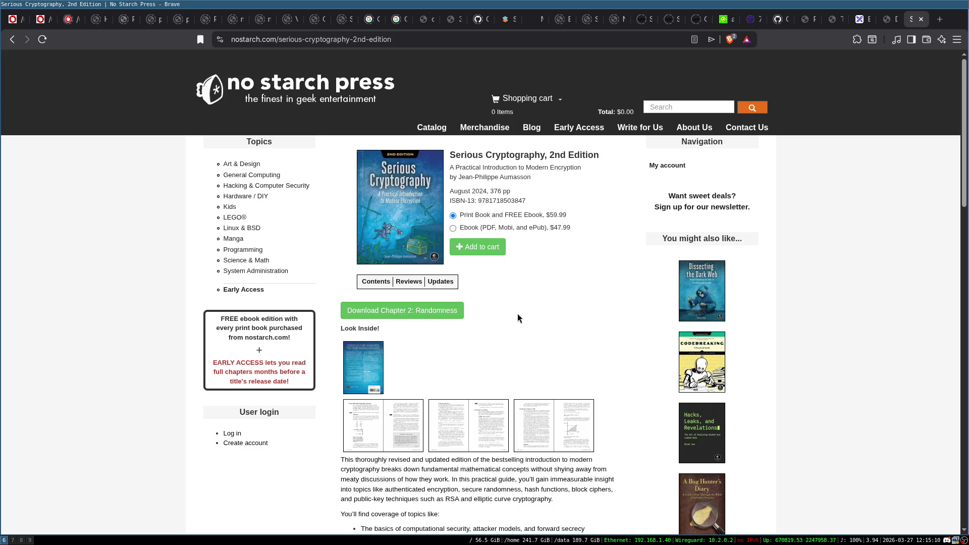
pyautogui.scroll(-6, 516, 319)
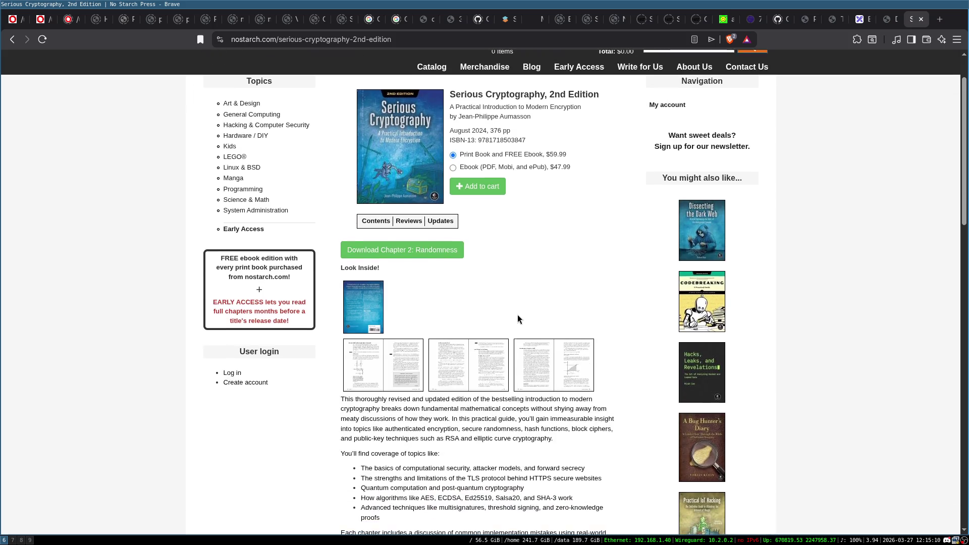
pyautogui.scroll(3, 440, 265)
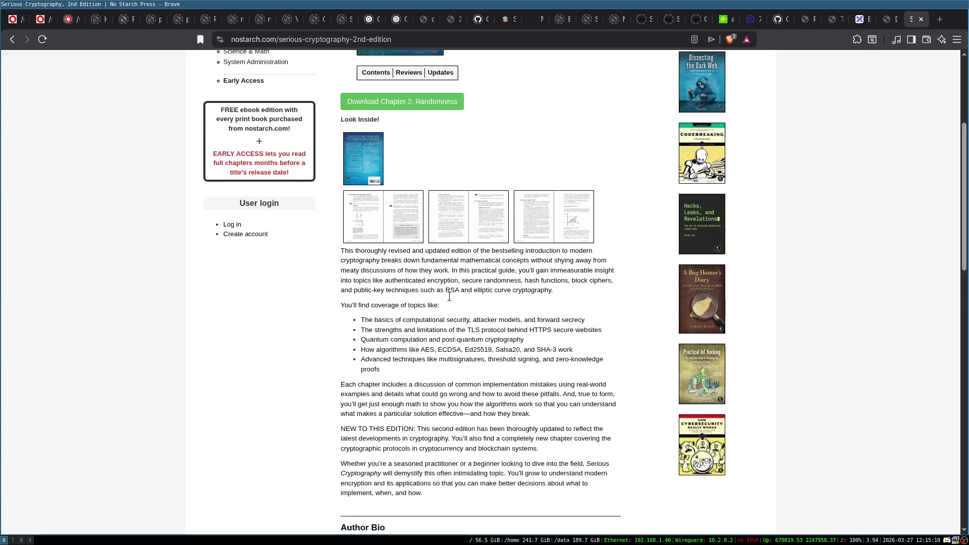
pyautogui.click(917, 22)
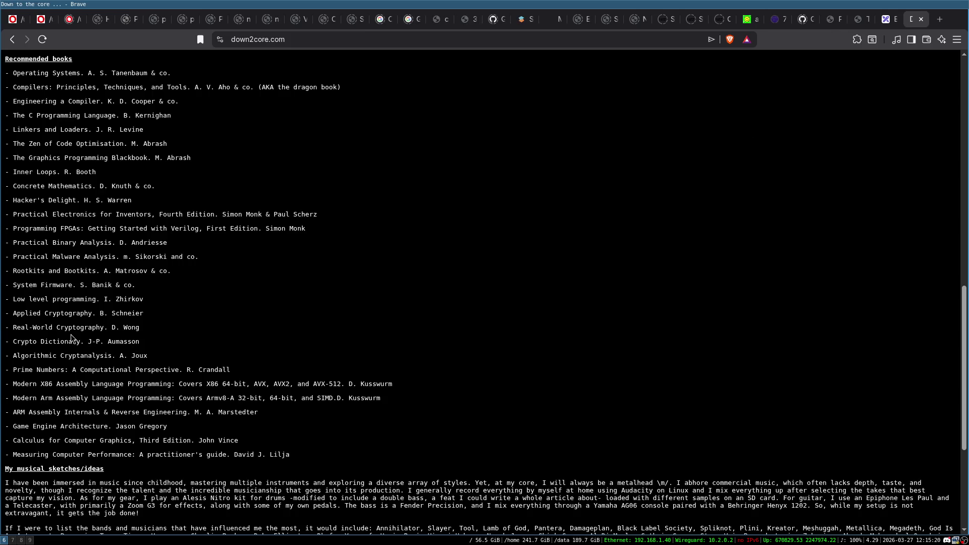
# - Select and deselect the Compilers and Engineering a Compiler book lines
pyautogui.scroll(1, 75, 333)
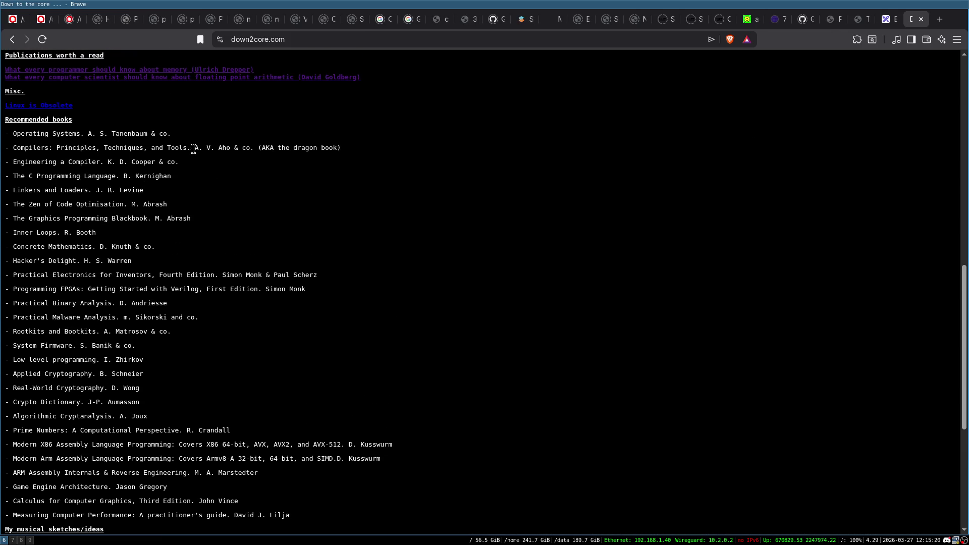
pyautogui.tripleClick(253, 147)
pyautogui.click(147, 165)
pyautogui.tripleClick(202, 148)
pyautogui.click(144, 143)
pyautogui.tripleClick(54, 162)
pyautogui.click(80, 162)
# - Select the Linkers and Loaders title, then its whole J. R. Levine book line
pyautogui.tripleClick(35, 190)
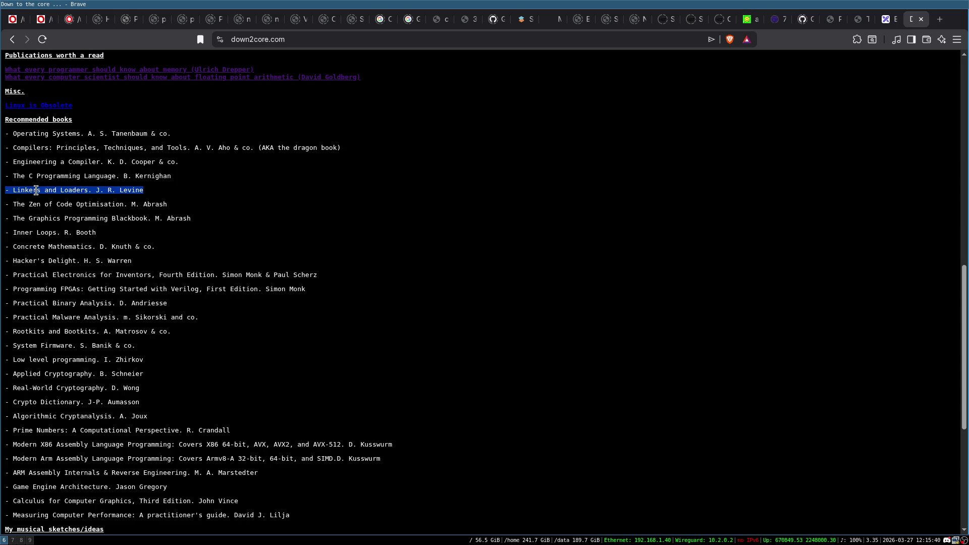
pyautogui.click(103, 190)
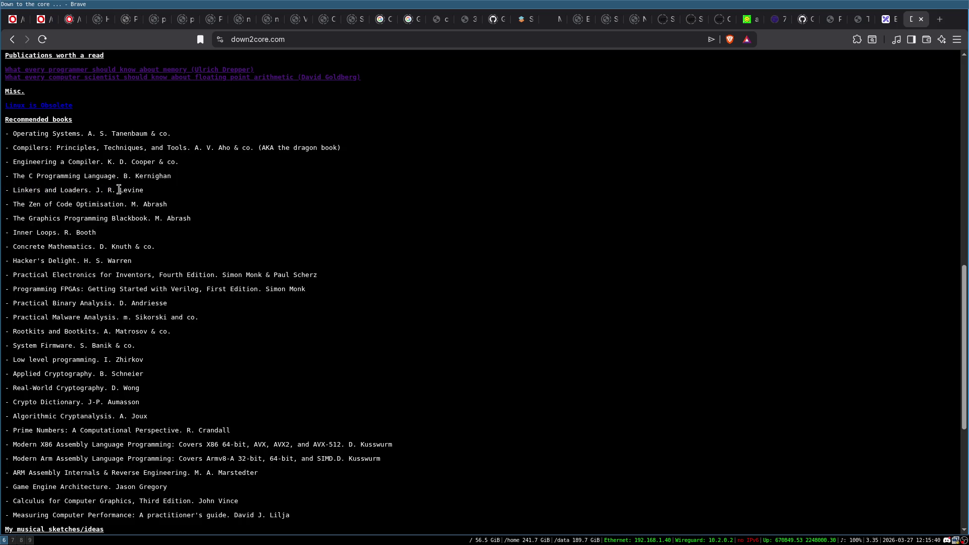
pyautogui.tripleClick(34, 190)
pyautogui.click(41, 190)
pyautogui.tripleClick(45, 191)
pyautogui.click(117, 207)
pyautogui.scroll(1, 157, 303)
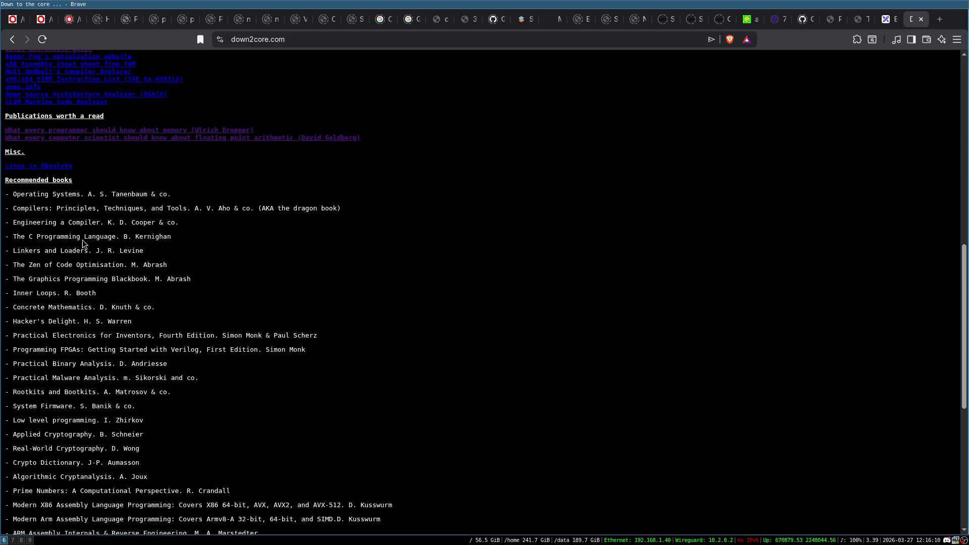
pyautogui.moveTo(13, 251); pyautogui.dragTo(89, 252)
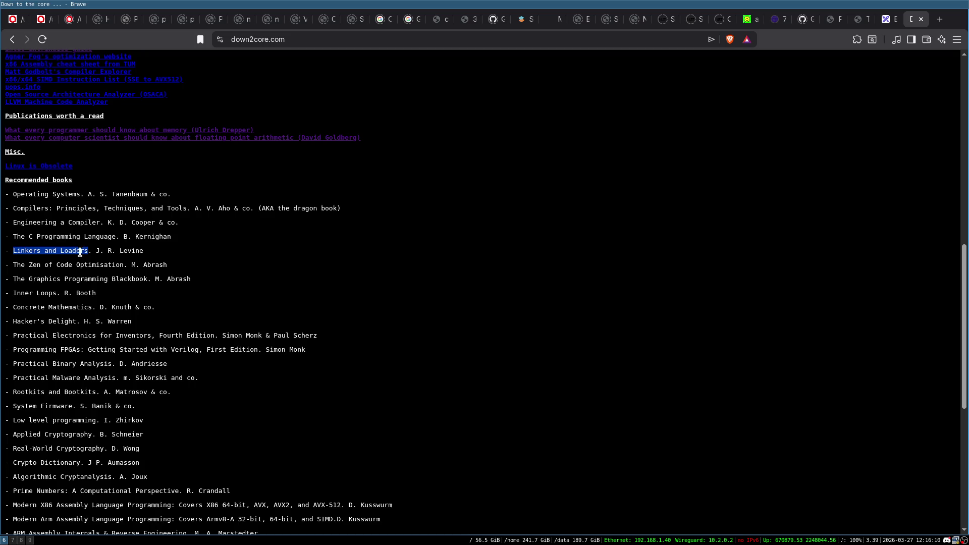
pyautogui.tripleClick(80, 253)
pyautogui.hotkey('ctrl', 'c')
pyautogui.hotkey('ctrl', 't')
pyautogui.hotkey('ctrl', 'v')
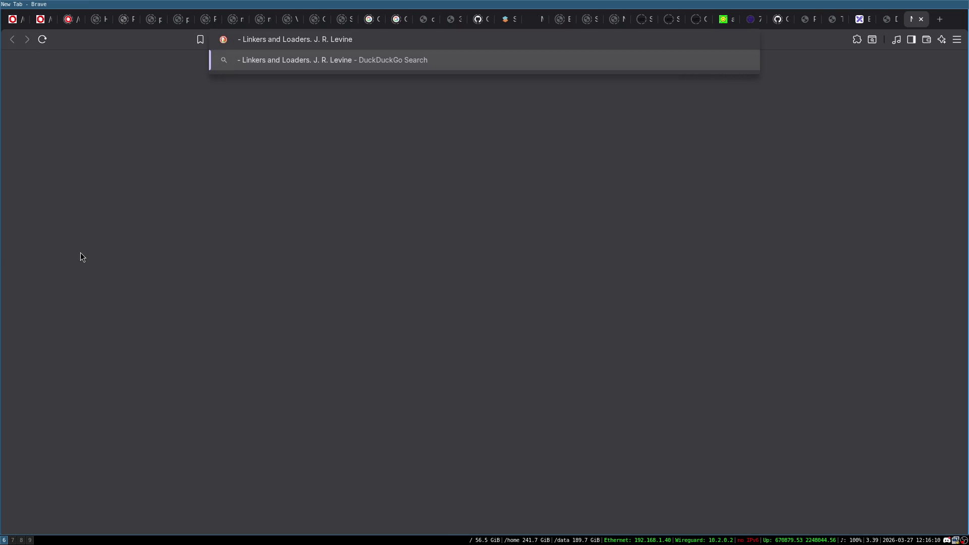
pyautogui.press('Delete')
pyautogui.press('Delete')
pyautogui.press('Return')
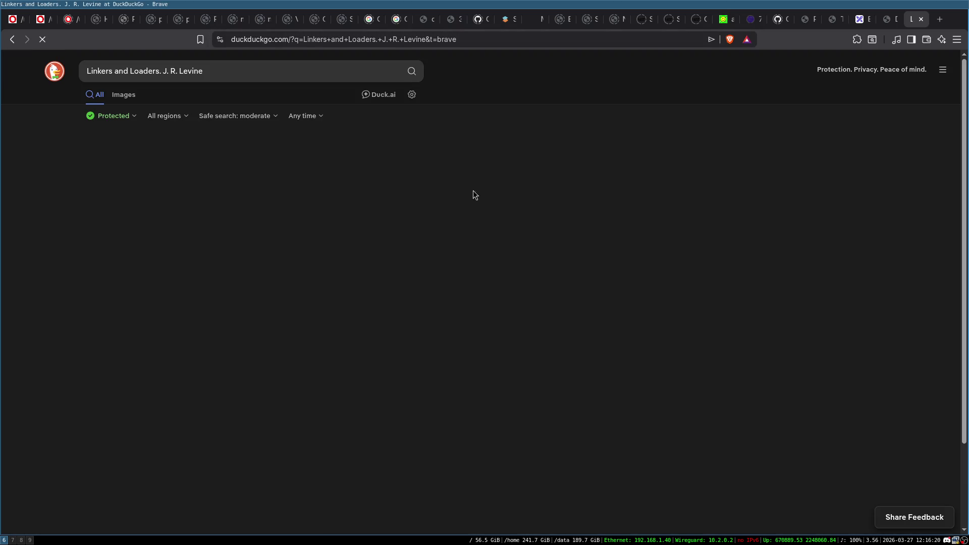
pyautogui.click(220, 161)
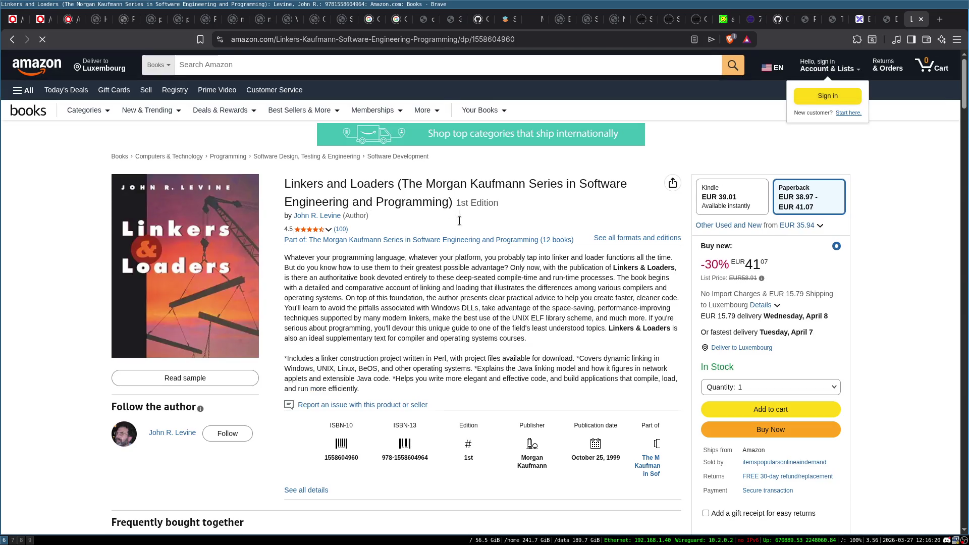
pyautogui.scroll(-3, 433, 235)
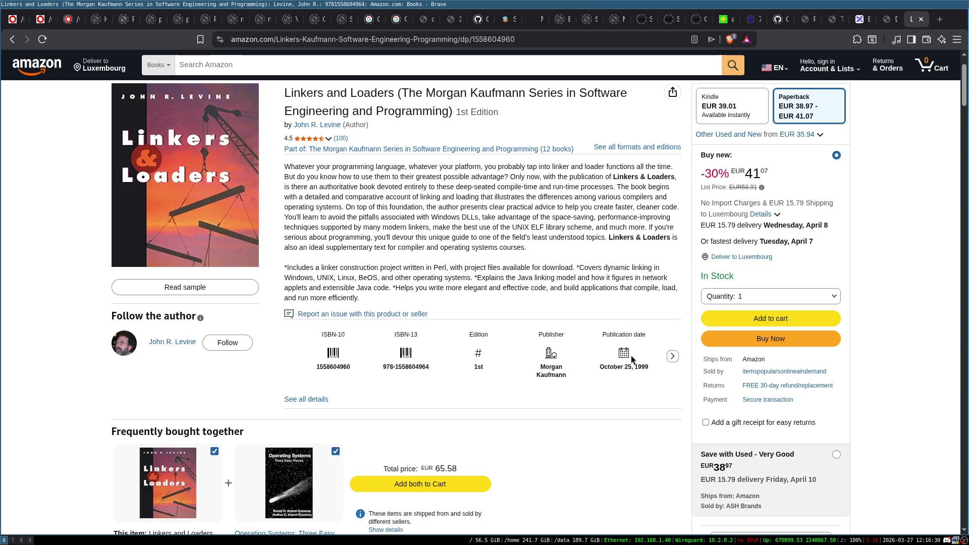
pyautogui.scroll(-5, 580, 317)
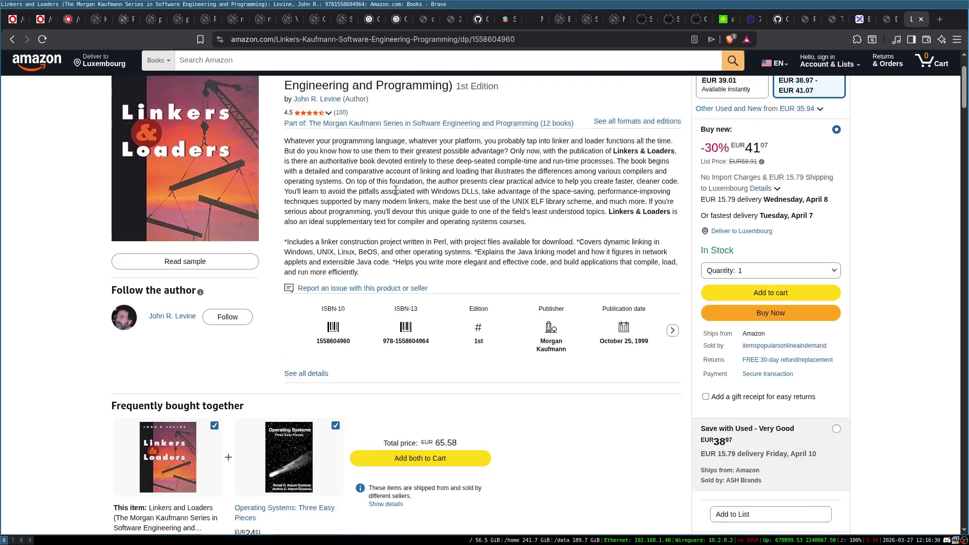
pyautogui.scroll(-7, 59, 266)
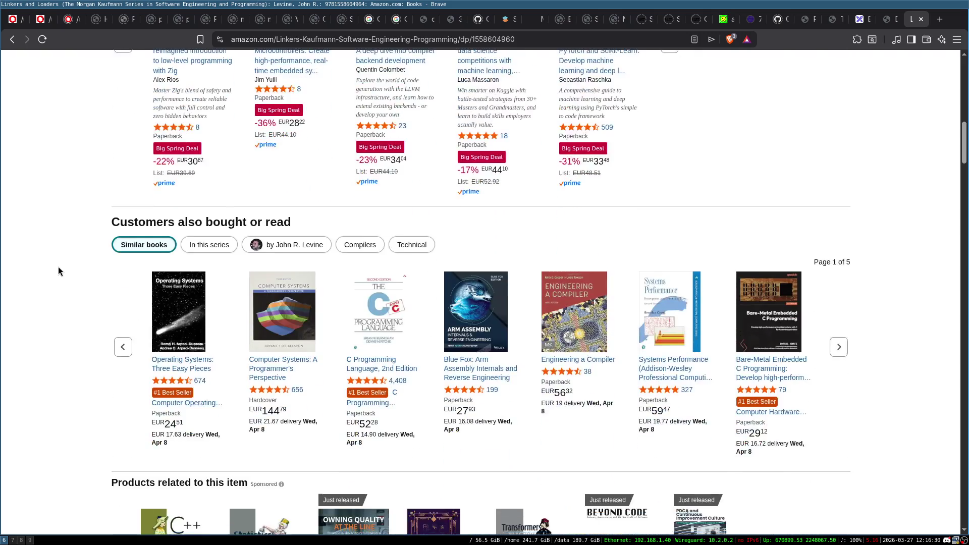
pyautogui.scroll(8, 58, 266)
pyautogui.scroll(8, 59, 267)
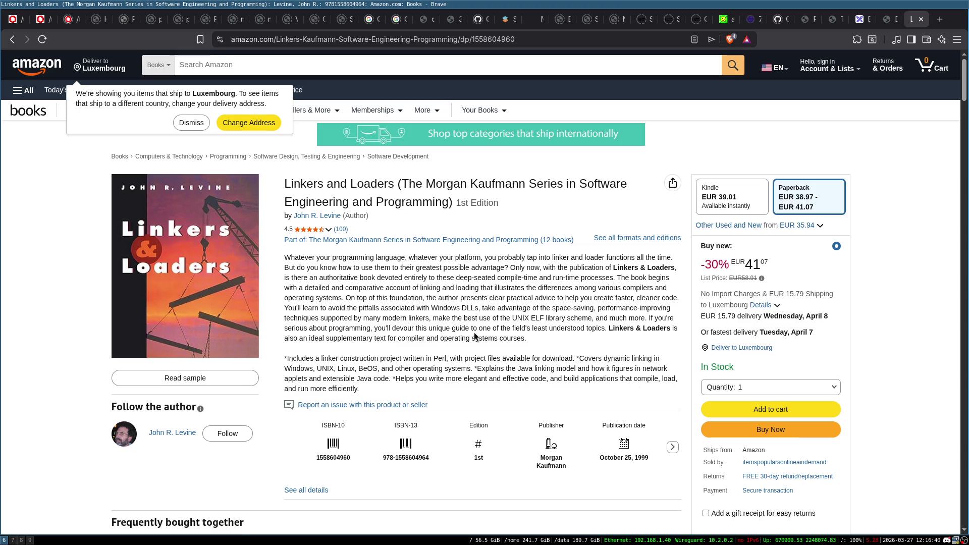
pyautogui.click(920, 18)
pyautogui.click(234, 273)
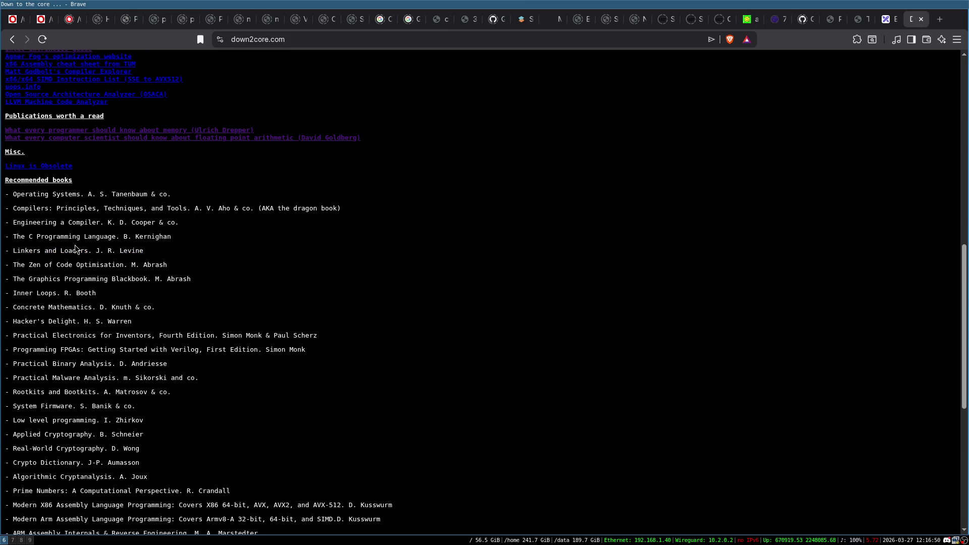
pyautogui.tripleClick(44, 248)
pyautogui.click(155, 253)
pyautogui.tripleClick(48, 249)
pyautogui.click(72, 252)
pyautogui.tripleClick(58, 250)
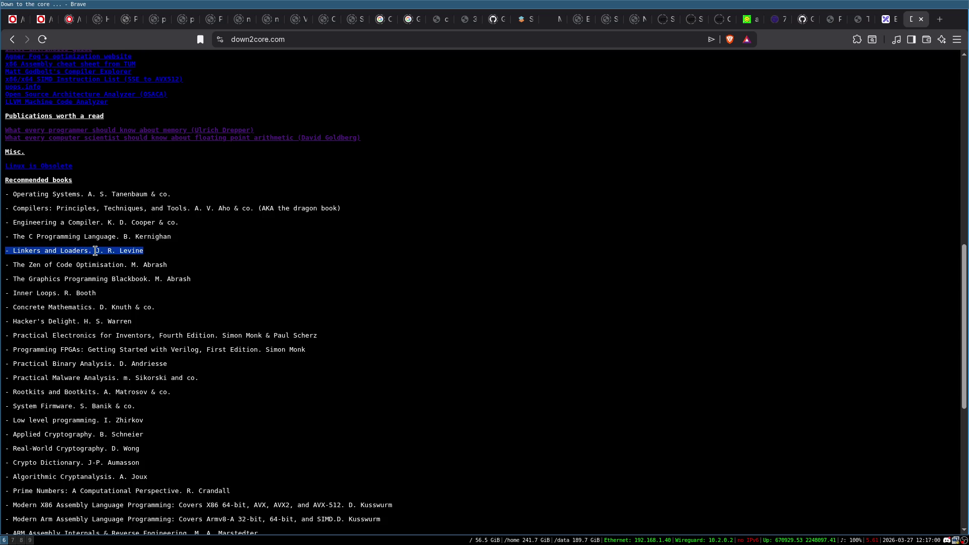
pyautogui.click(156, 253)
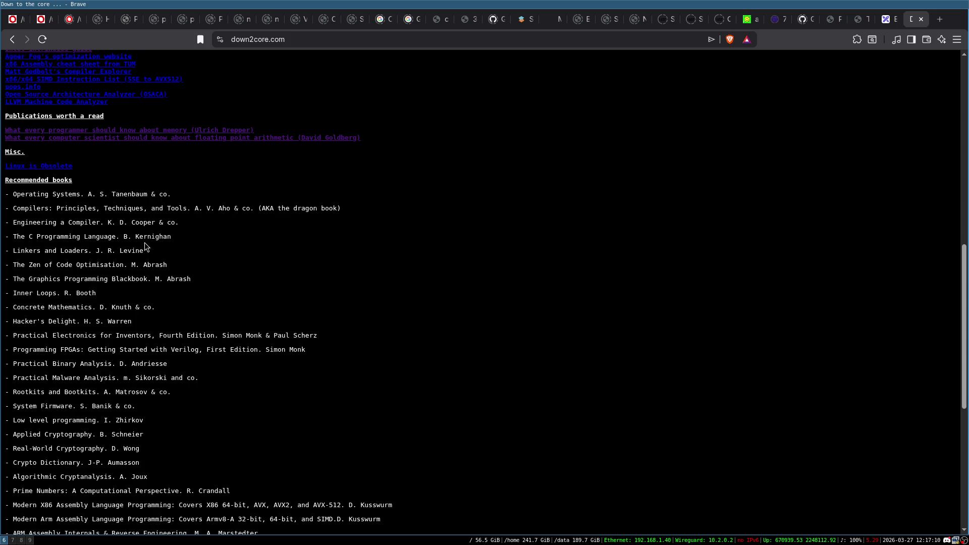
pyautogui.scroll(-2, 140, 239)
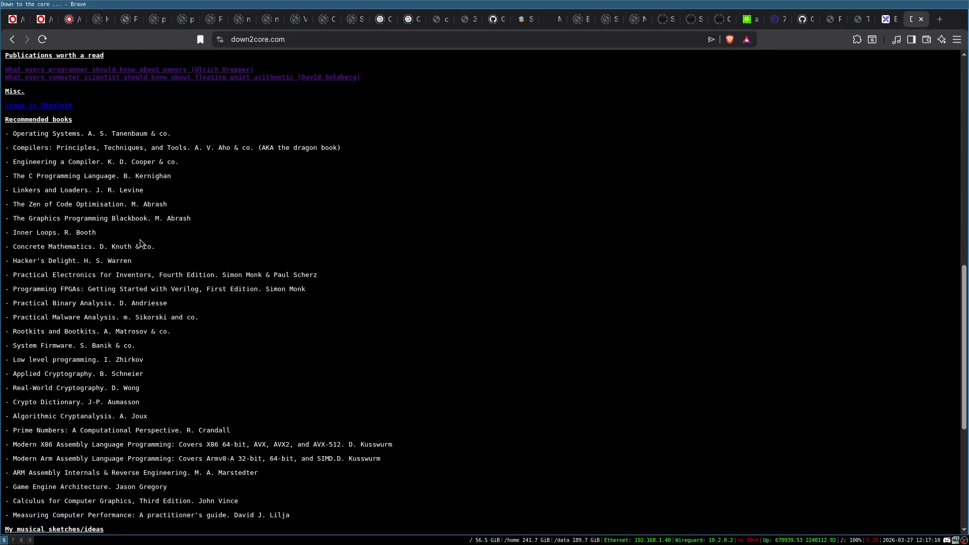
pyautogui.scroll(-2, 140, 239)
pyautogui.scroll(2, 149, 172)
pyautogui.moveTo(15, 189); pyautogui.dragTo(150, 195)
pyautogui.click(250, 192)
pyautogui.hotkey('ctrl', 't')
# - Search 'static single assignment' and open the Wikipedia article Static single-assignment form
pyautogui.write('st')
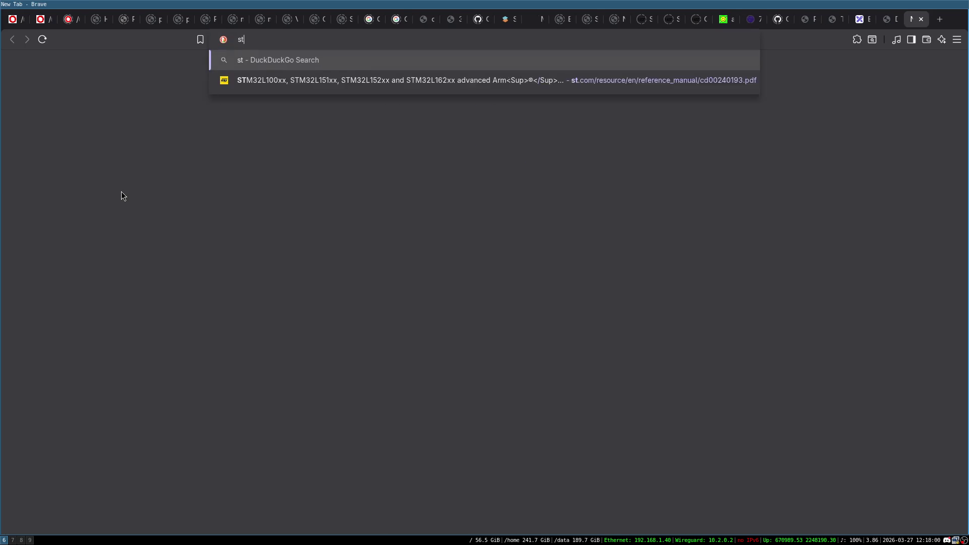
pyautogui.write('atic sing')
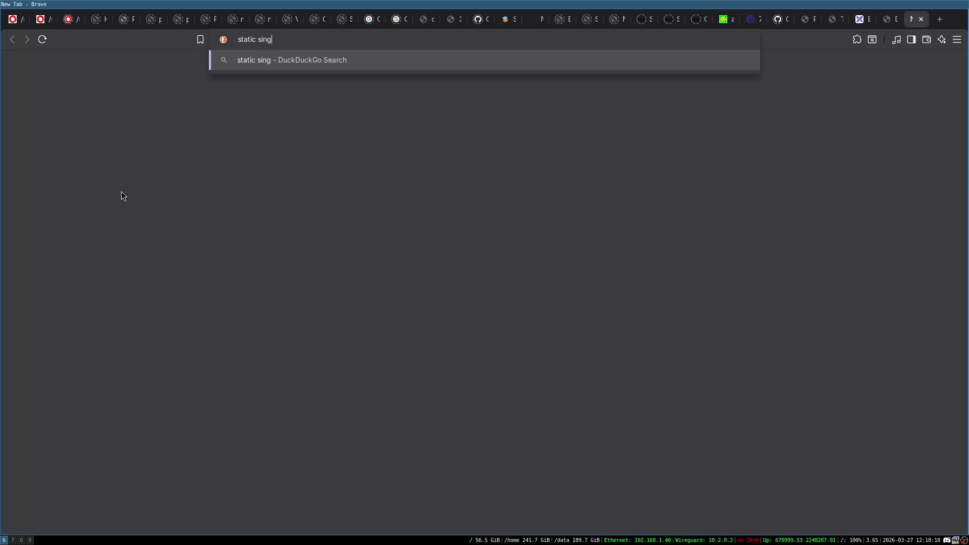
pyautogui.write('le assignment')
pyautogui.press('Return')
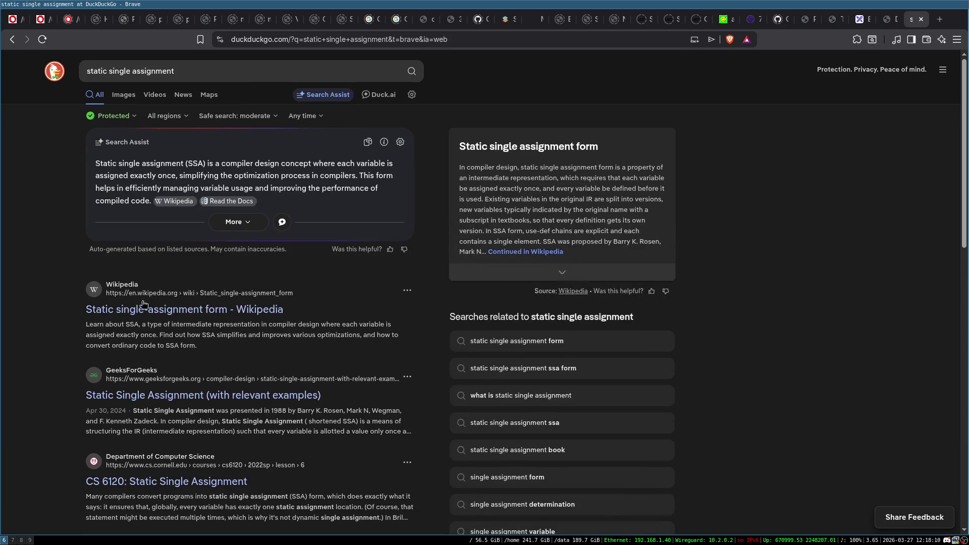
pyautogui.click(185, 314)
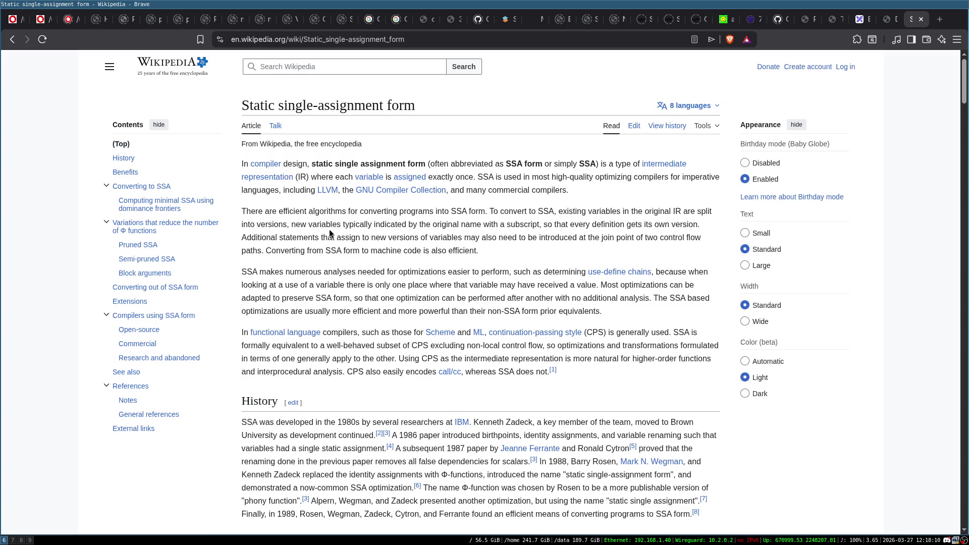
# - Skim the SSA article, then switch it to the dark colour theme
pyautogui.scroll(-1, 440, 235)
pyautogui.scroll(-3, 433, 224)
pyautogui.scroll(-5, 433, 223)
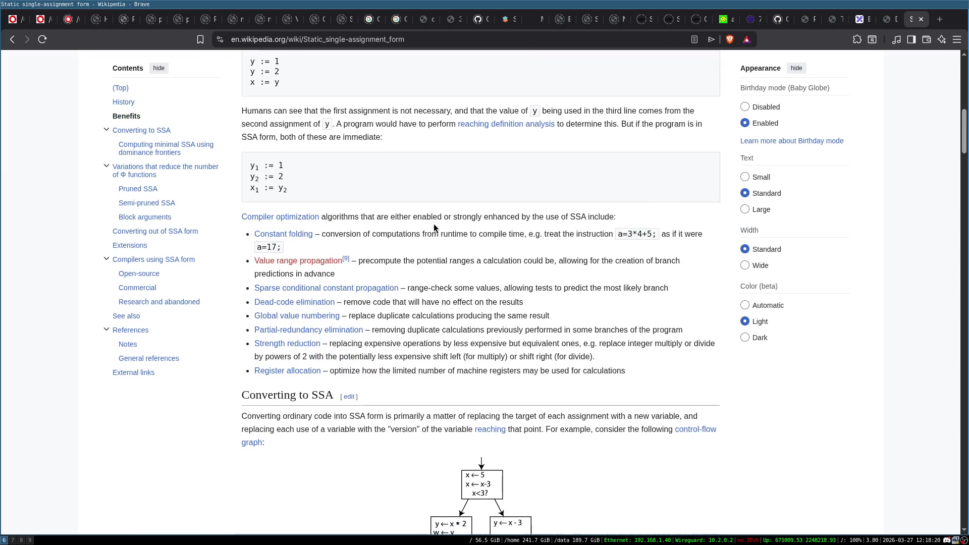
pyautogui.scroll(-3, 433, 224)
pyautogui.scroll(-1, 399, 258)
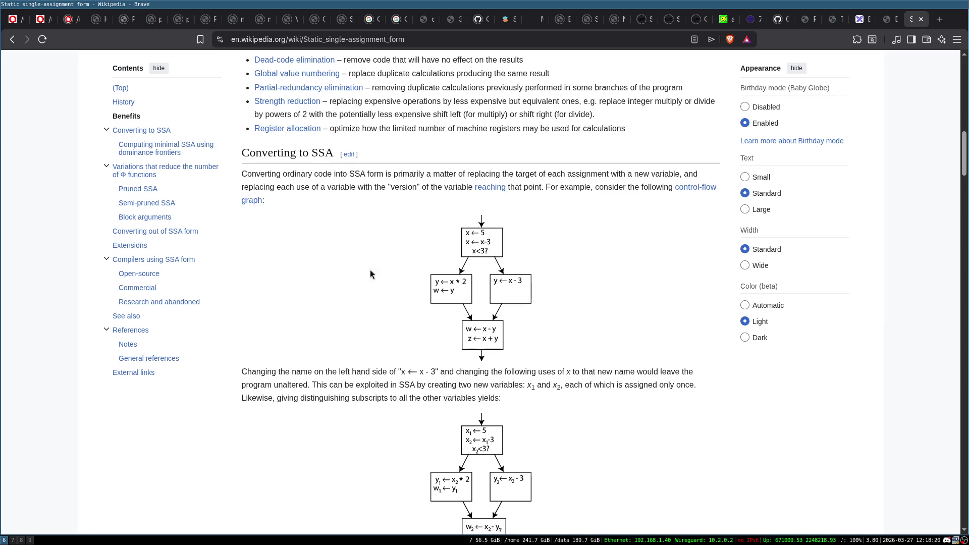
pyautogui.scroll(-4, 558, 323)
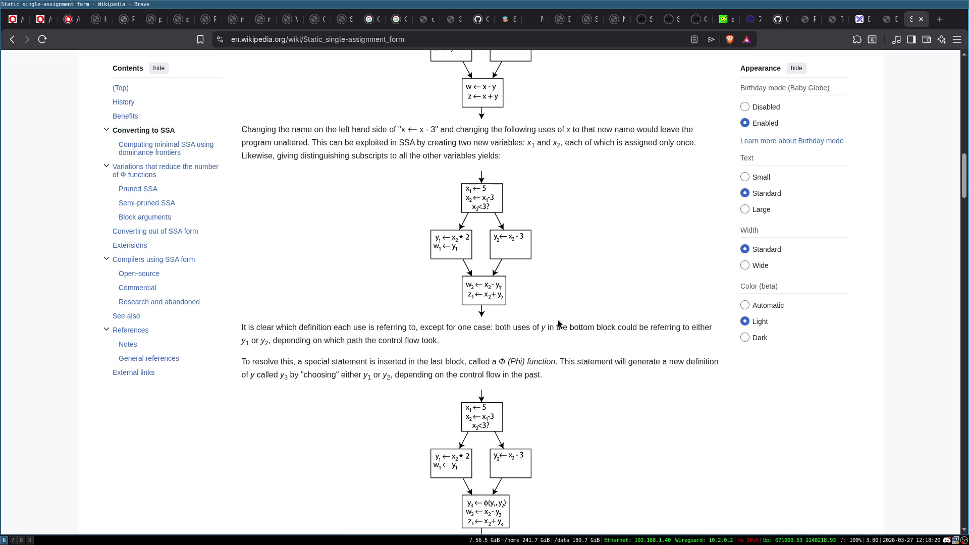
pyautogui.scroll(-3, 345, 333)
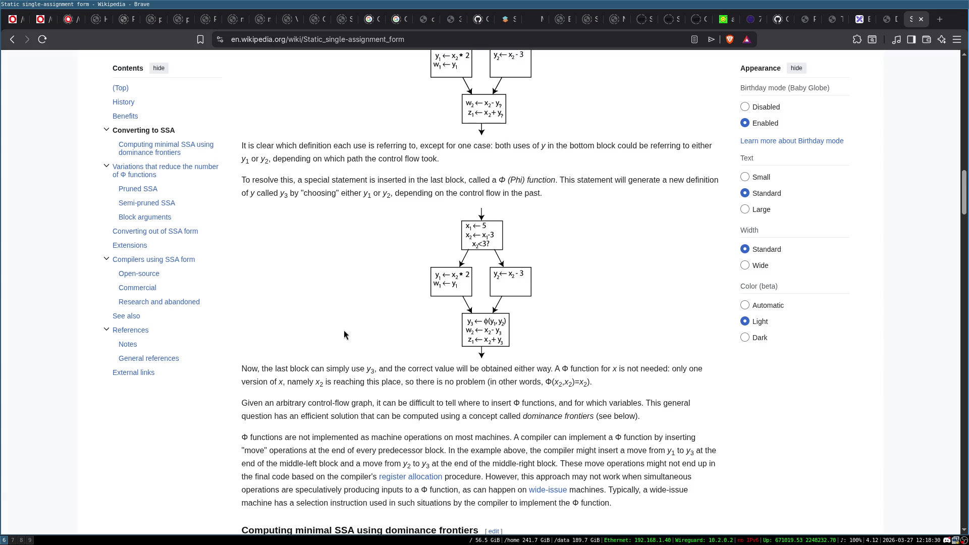
pyautogui.scroll(-6, 343, 331)
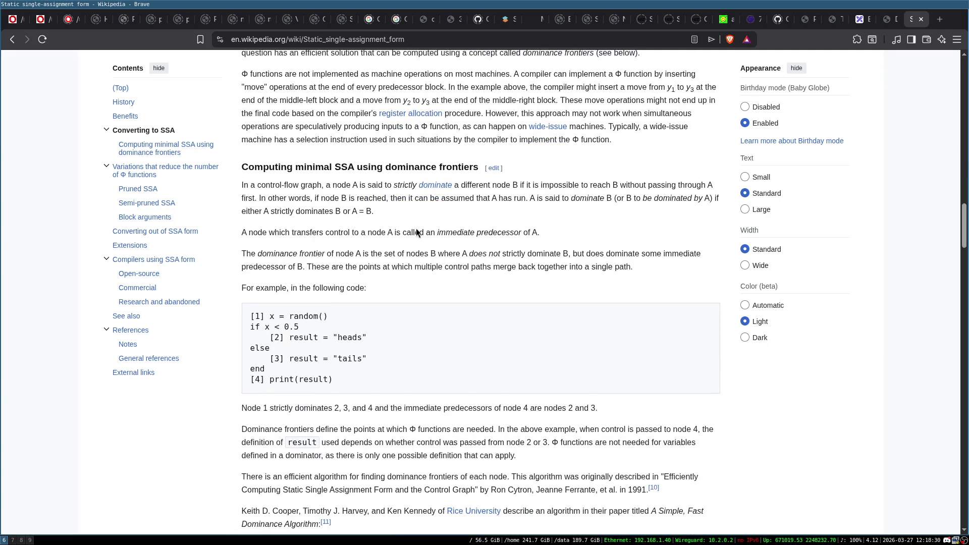
pyautogui.scroll(-2, 415, 232)
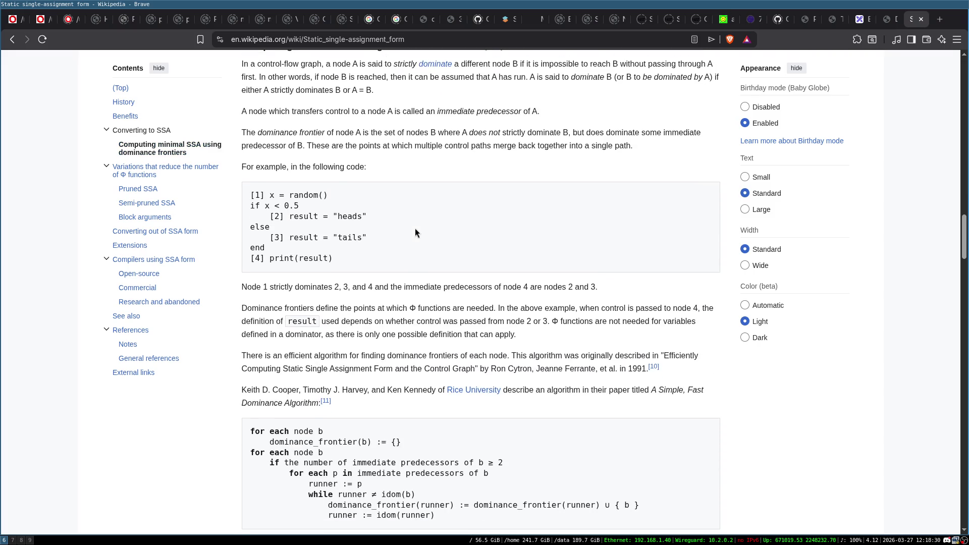
pyautogui.scroll(18, 417, 225)
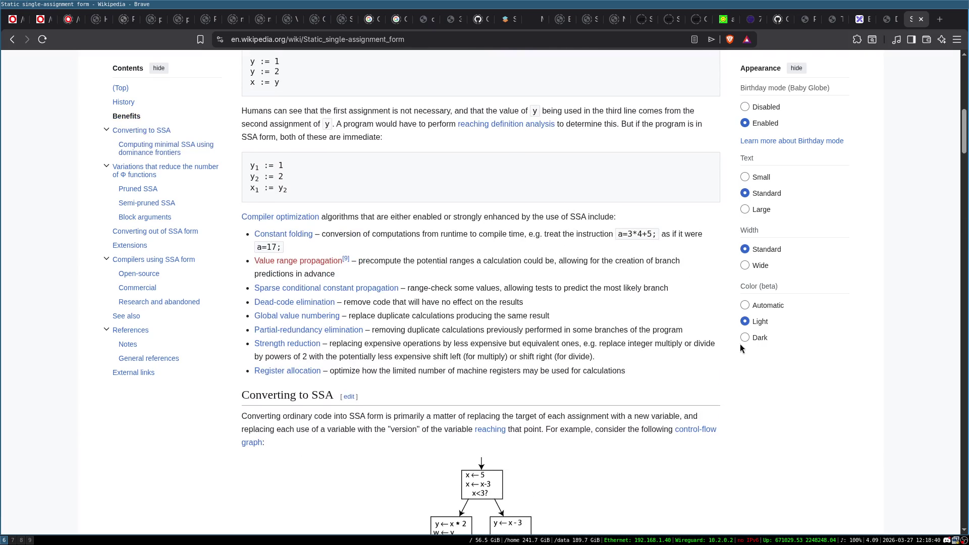
pyautogui.click(752, 337)
# - Read through the dark-themed SSA article down toward its Notes
pyautogui.scroll(12, 477, 268)
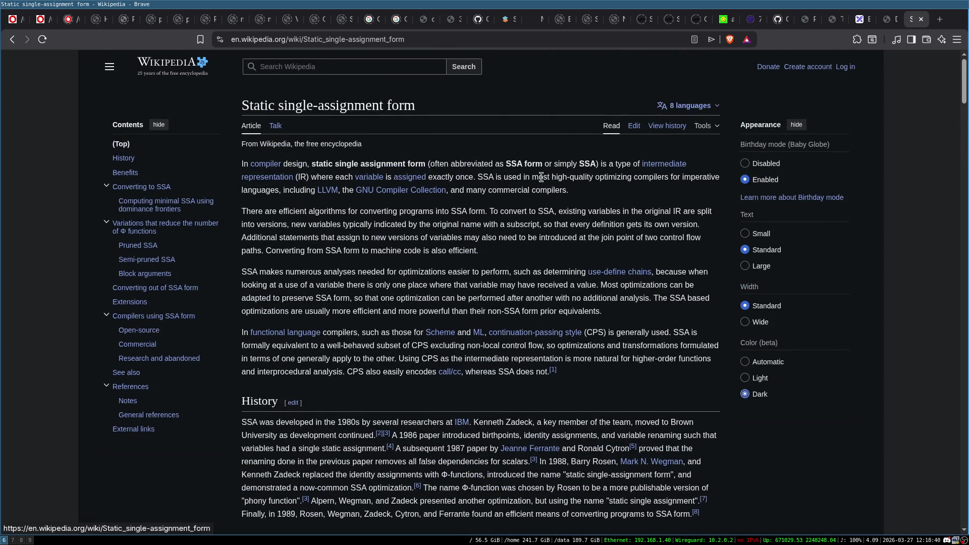
pyautogui.scroll(-1, 295, 167)
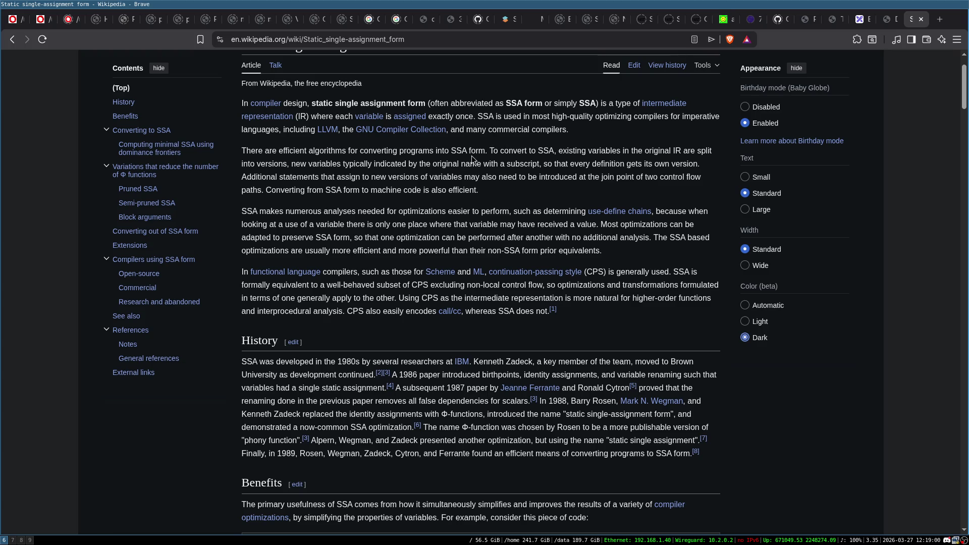
pyautogui.scroll(2, 433, 209)
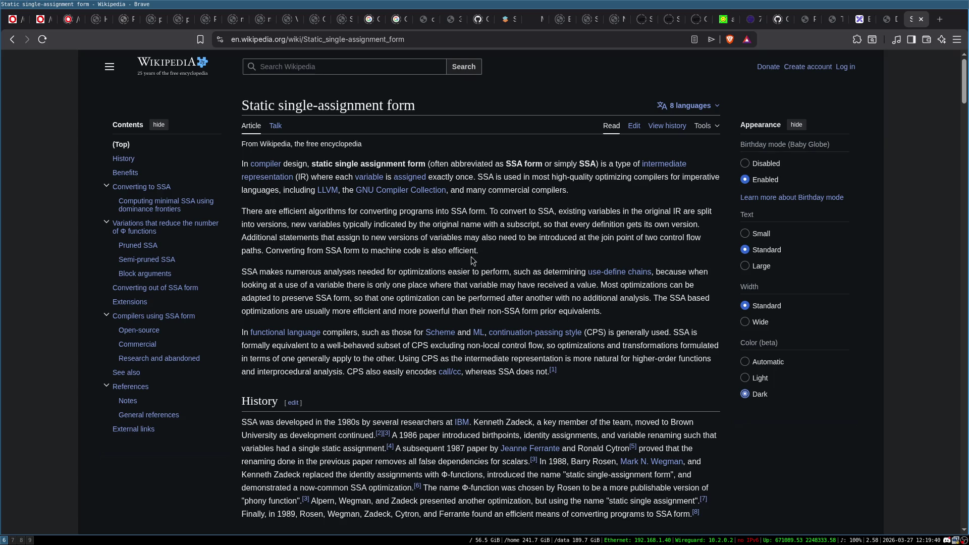
pyautogui.scroll(-2, 415, 268)
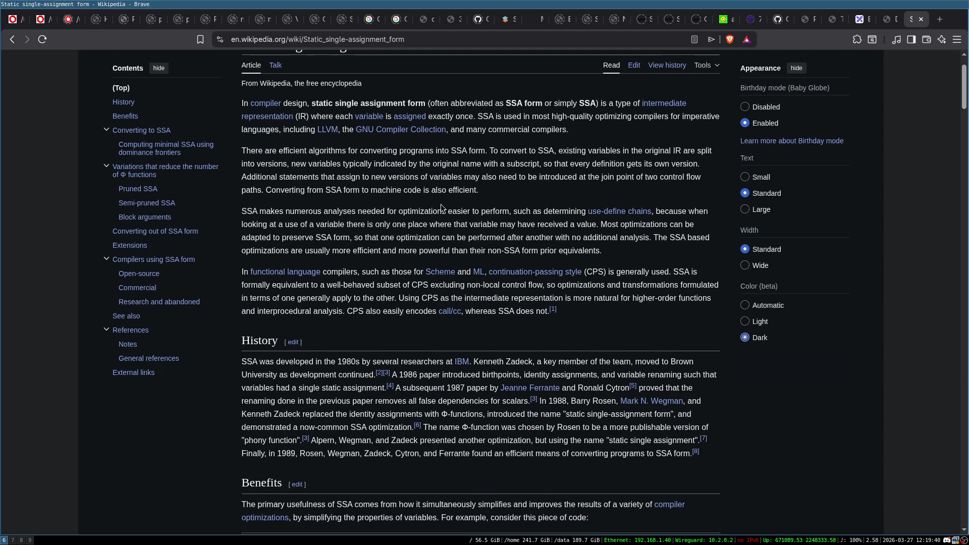
pyautogui.scroll(2, 462, 272)
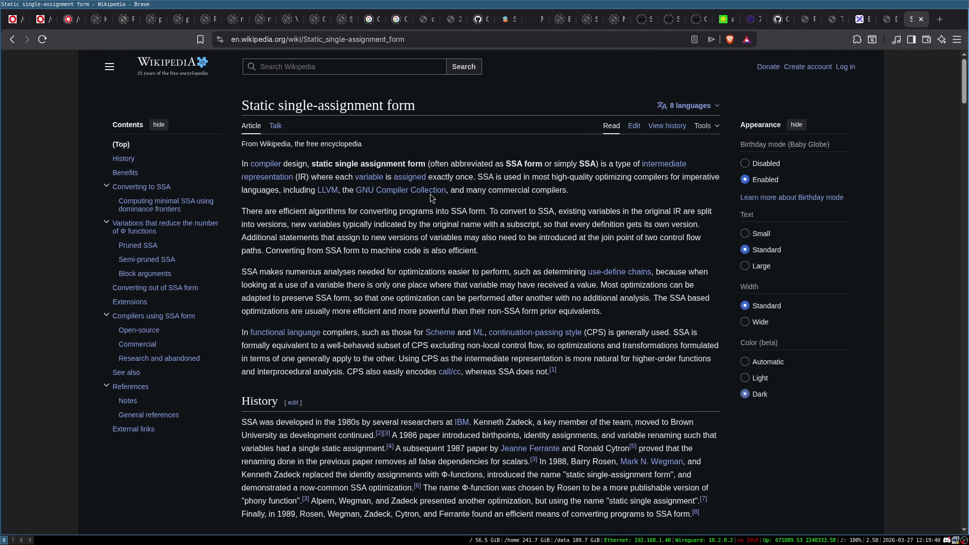
pyautogui.scroll(-3, 433, 200)
pyautogui.scroll(-4, 459, 293)
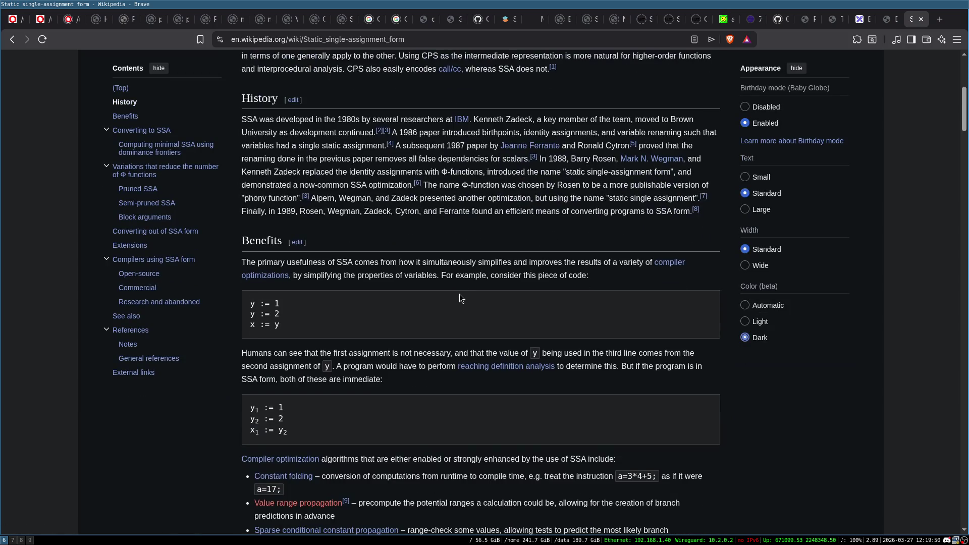
pyautogui.scroll(-4, 319, 225)
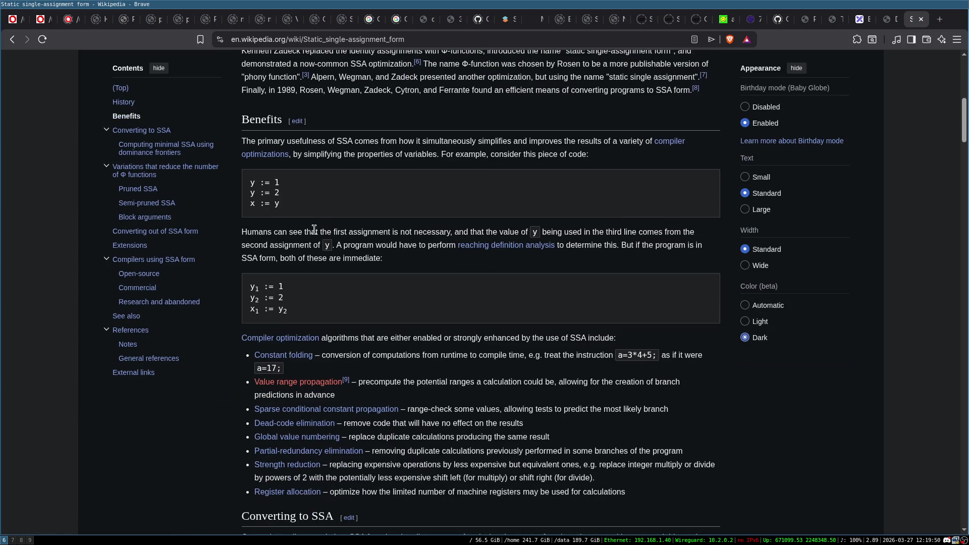
pyautogui.scroll(-4, 356, 301)
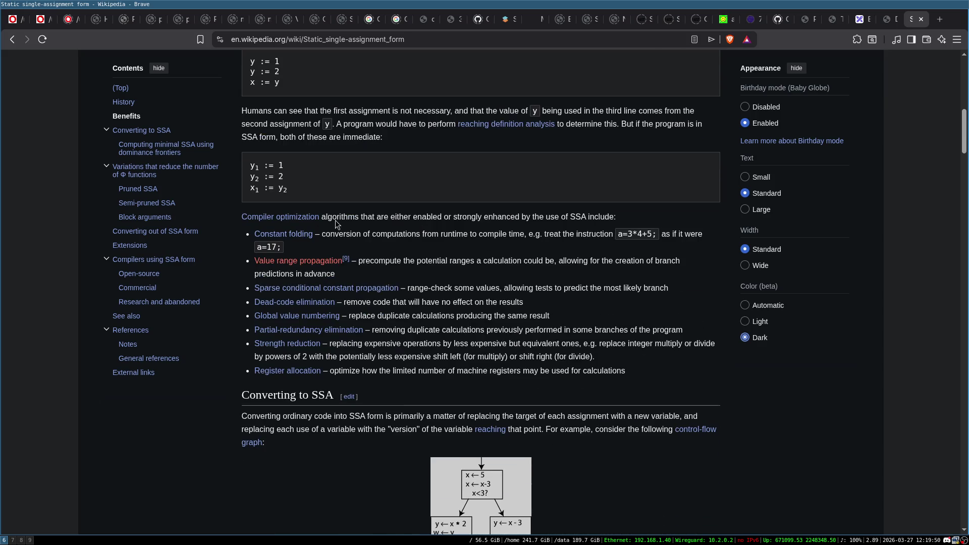
pyautogui.scroll(4, 509, 309)
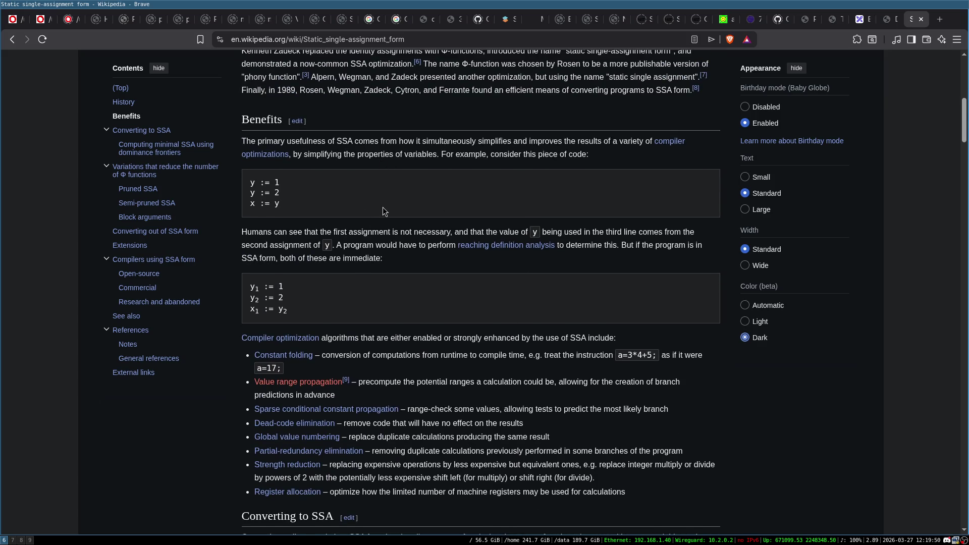
pyautogui.scroll(-4, 382, 207)
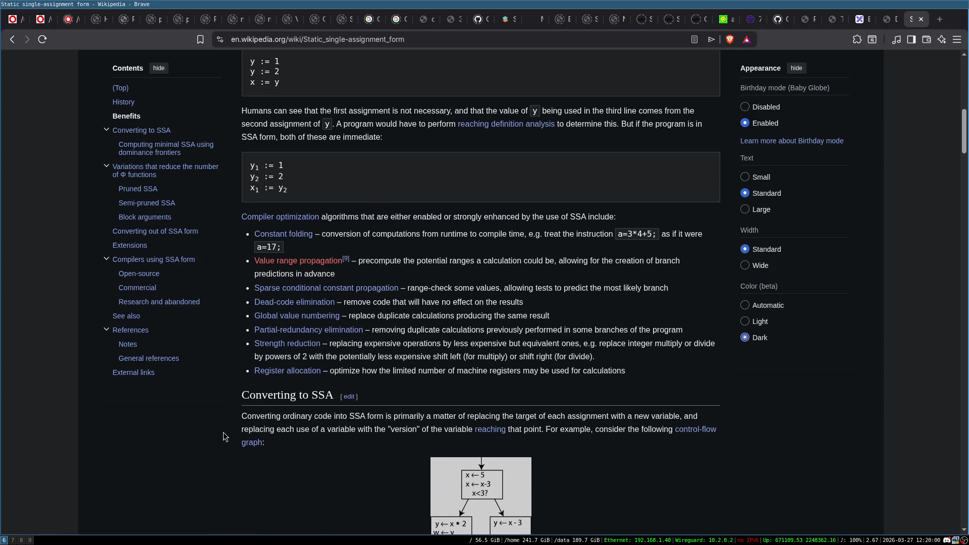
pyautogui.scroll(-4, 224, 436)
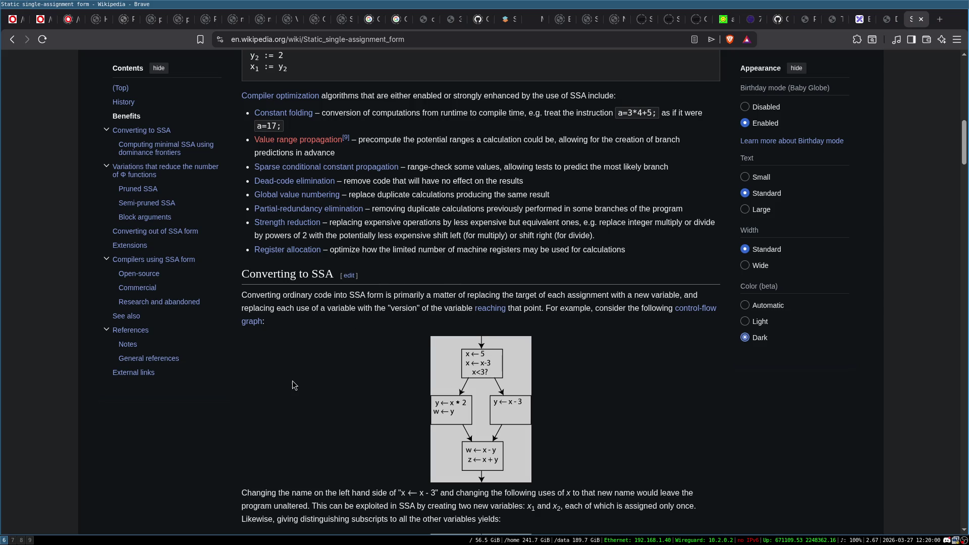
pyautogui.scroll(-20, 292, 380)
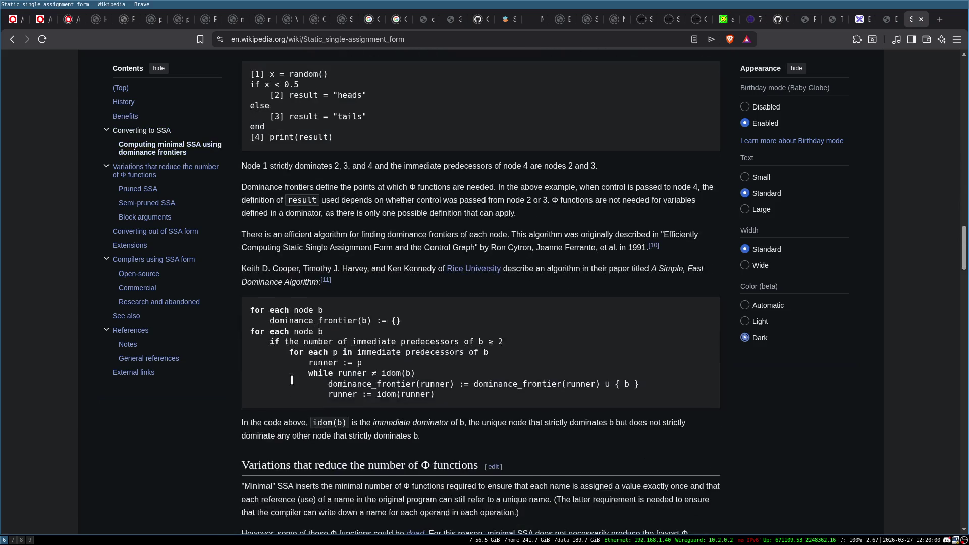
pyautogui.scroll(-20, 291, 380)
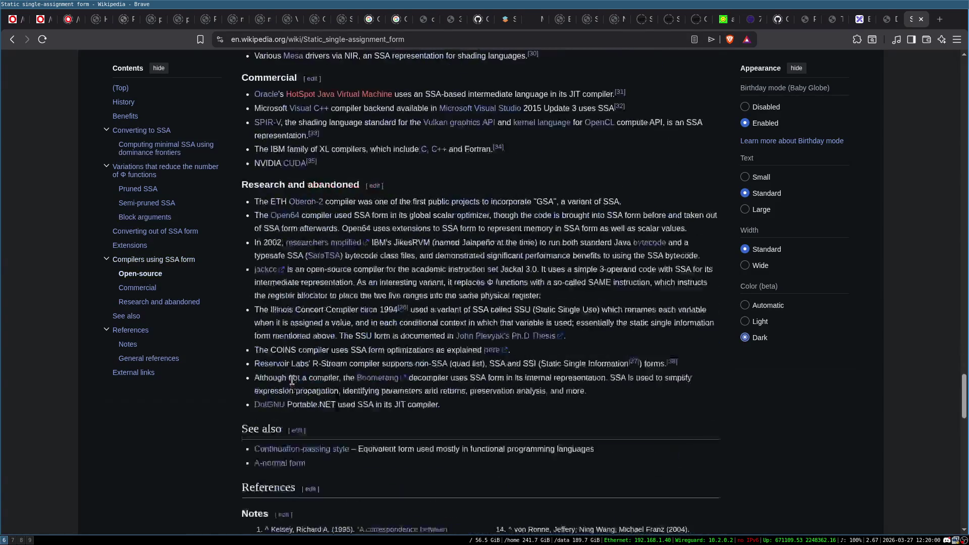
pyautogui.scroll(4, 294, 385)
pyautogui.scroll(-12, 293, 384)
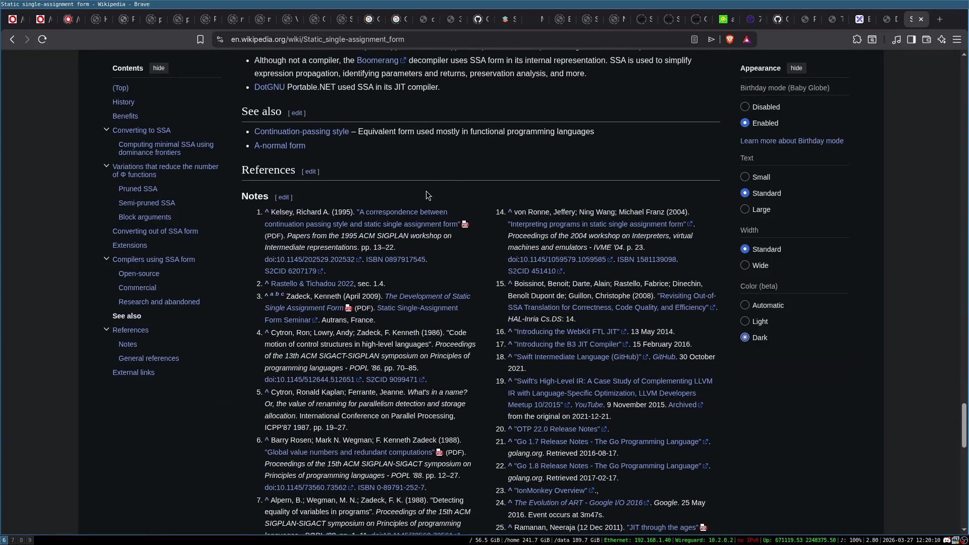
# - Open Kelsey's CPS/SSA paper, SSA development slides and Bytecode Optimizations reference in background tabs
pyautogui.middleClick(418, 218)
pyautogui.scroll(-1, 502, 188)
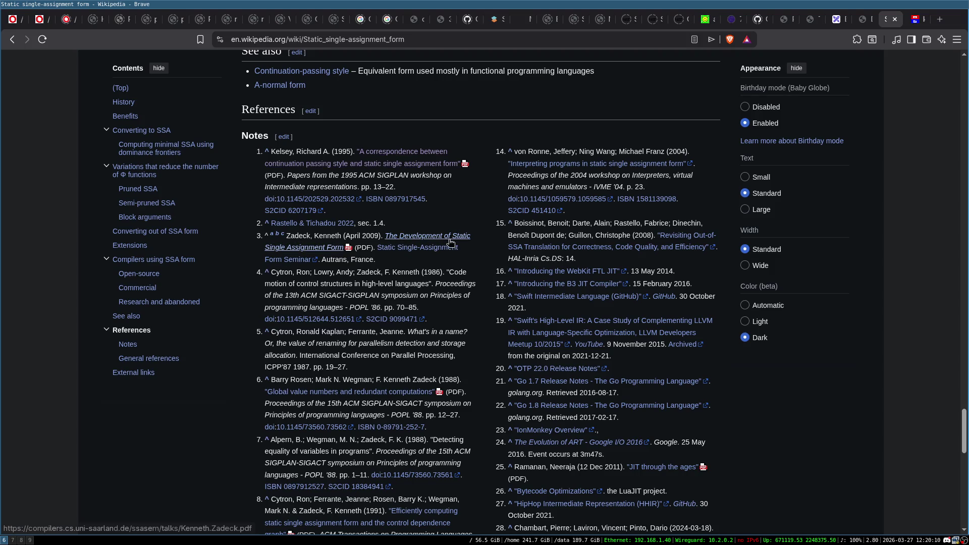
pyautogui.middleClick(423, 235)
pyautogui.scroll(-2, 233, 298)
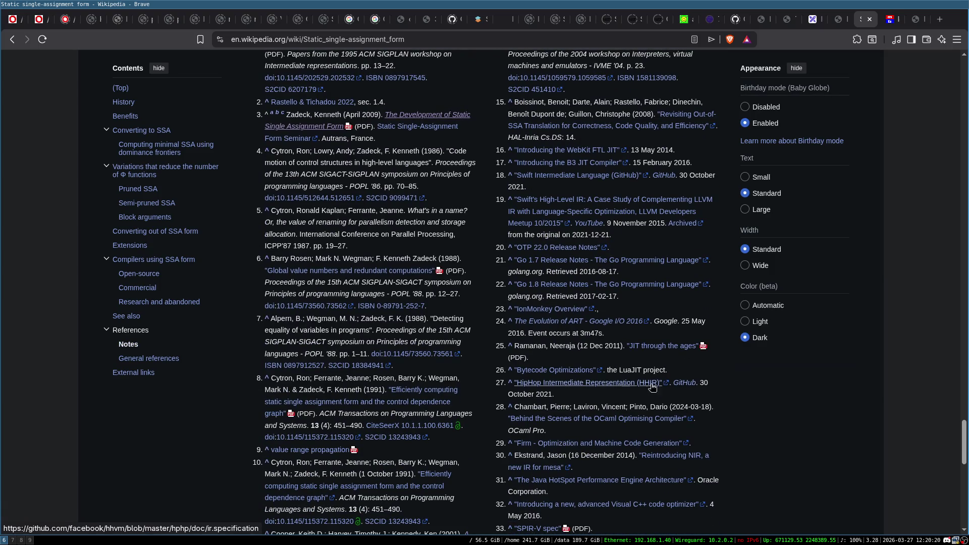
pyautogui.middleClick(556, 374)
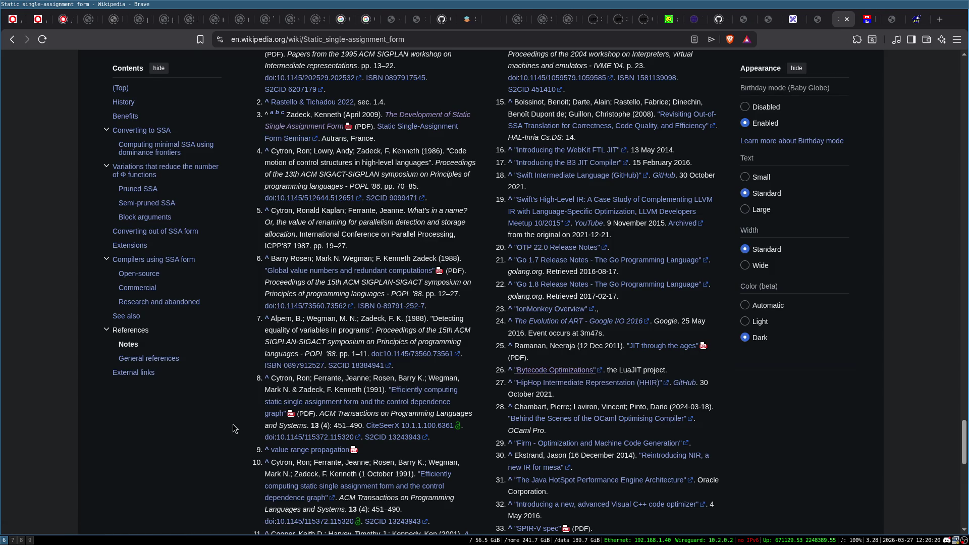
pyautogui.scroll(1, 248, 418)
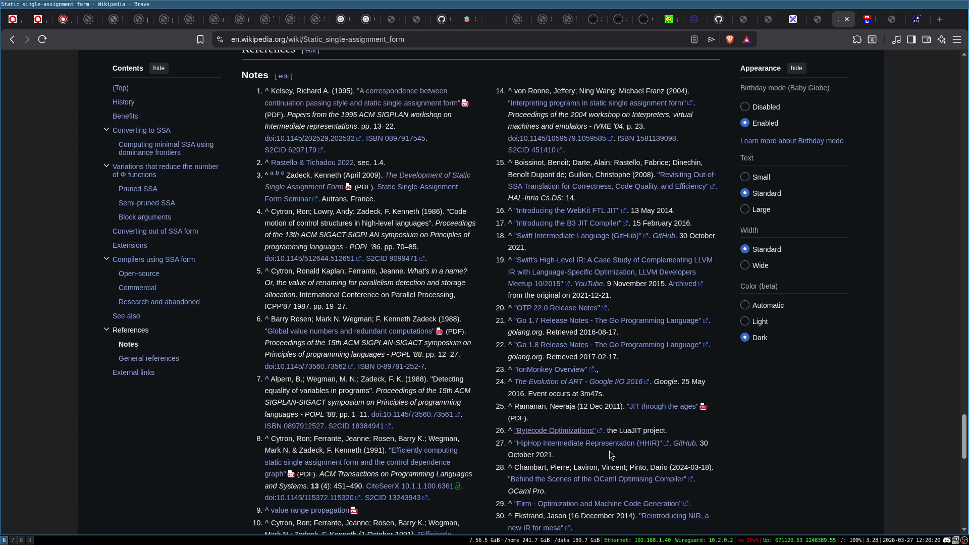
pyautogui.scroll(-1, 612, 456)
pyautogui.click(918, 19)
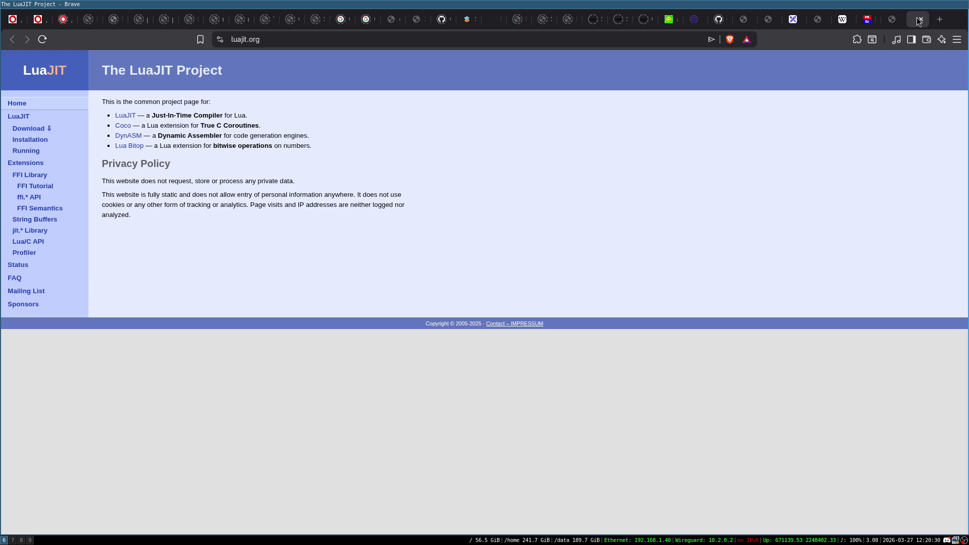
# - Open the LuaJIT page from luajit.org's project list and glance over it
pyautogui.click(117, 116)
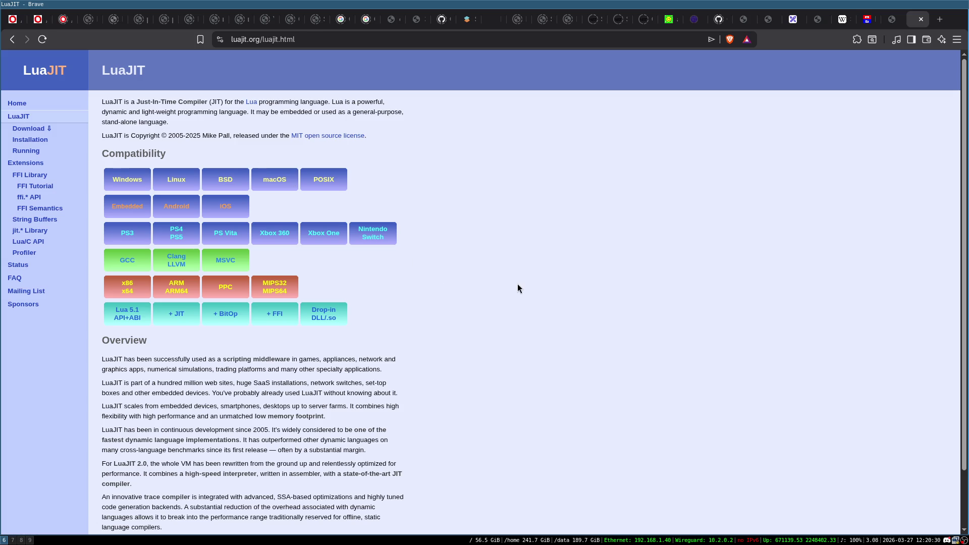
pyautogui.scroll(-3, 517, 288)
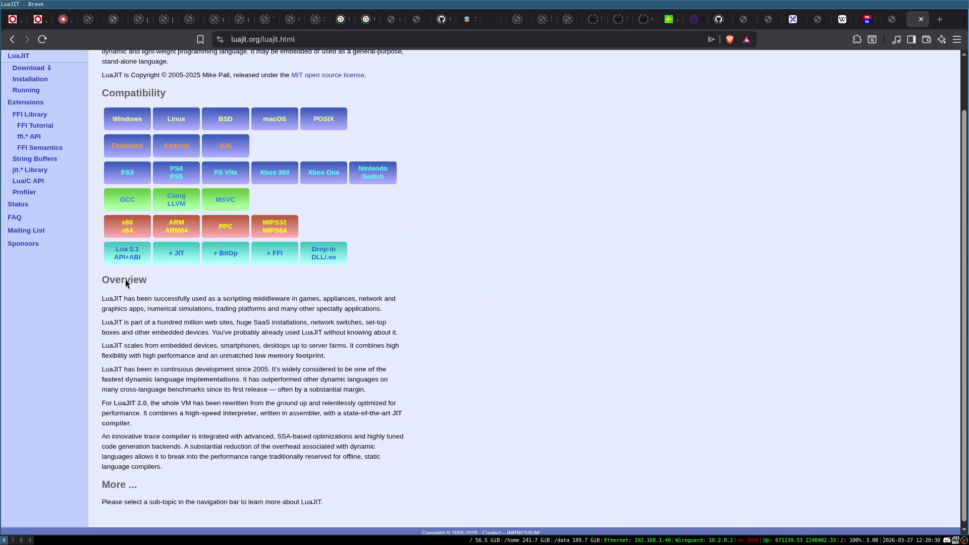
pyautogui.scroll(3, 125, 280)
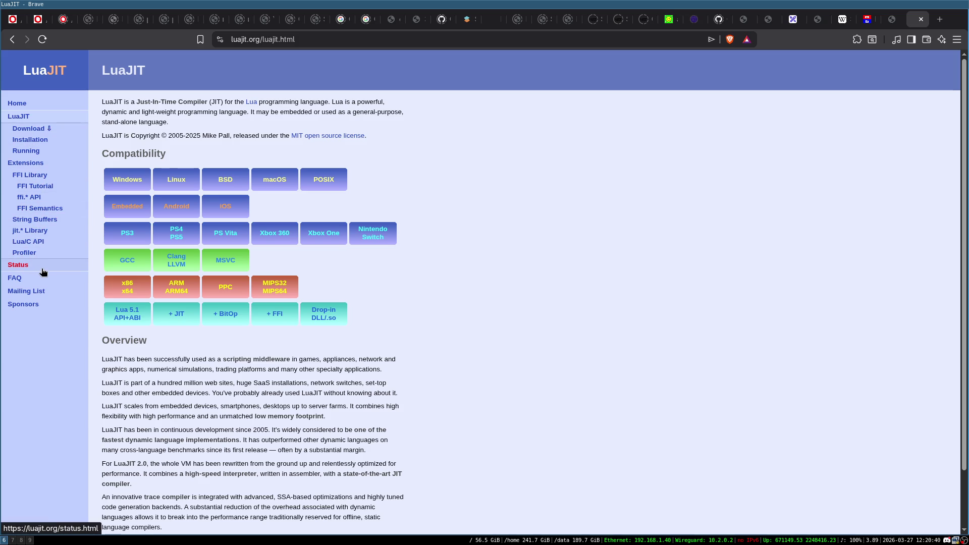
pyautogui.click(901, 24)
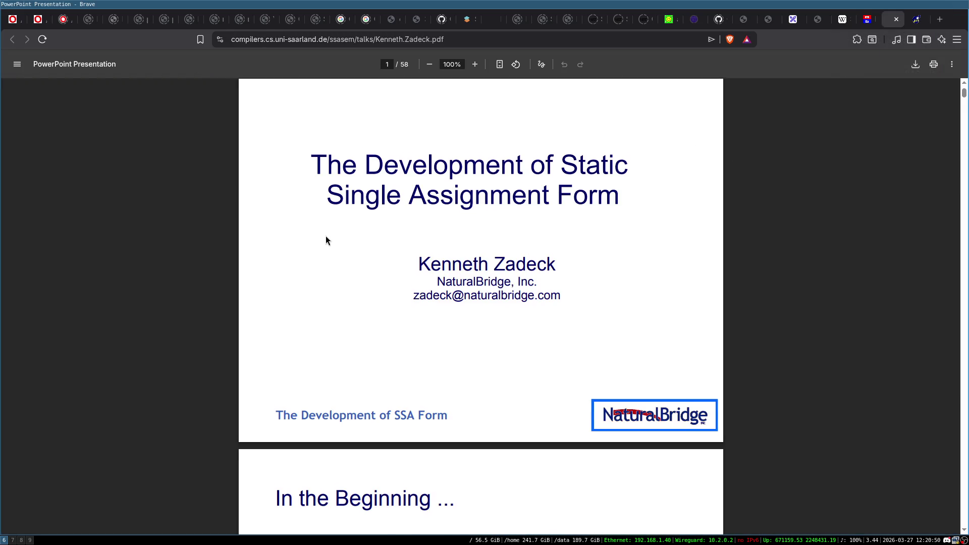
# - Skim the slides on The Development of Static Single Assignment Form
pyautogui.scroll(-5, 326, 240)
pyautogui.scroll(-4, 469, 255)
pyautogui.scroll(1, 469, 259)
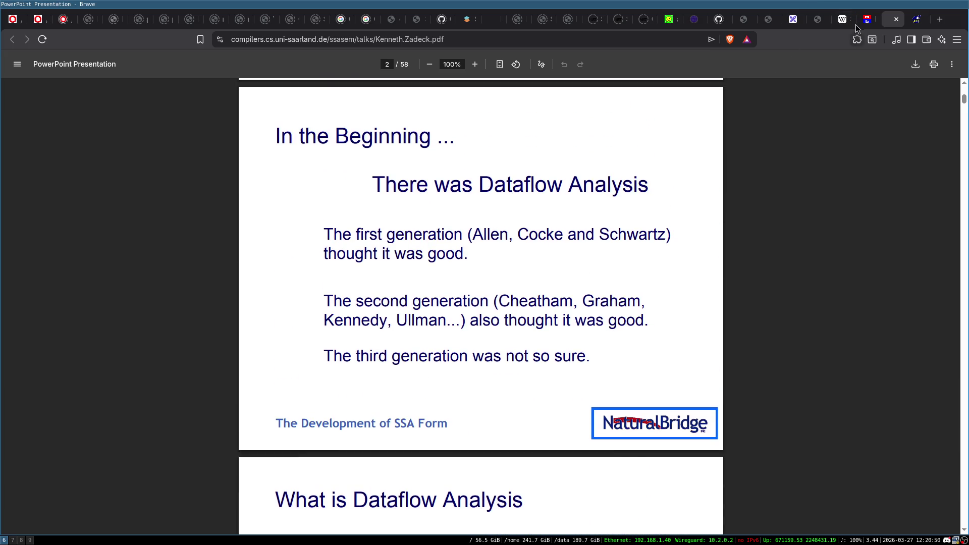
# - Read through the kelsey-ssa-cps.pdf paper, then return to the Wikipedia SSA article
pyautogui.click(858, 20)
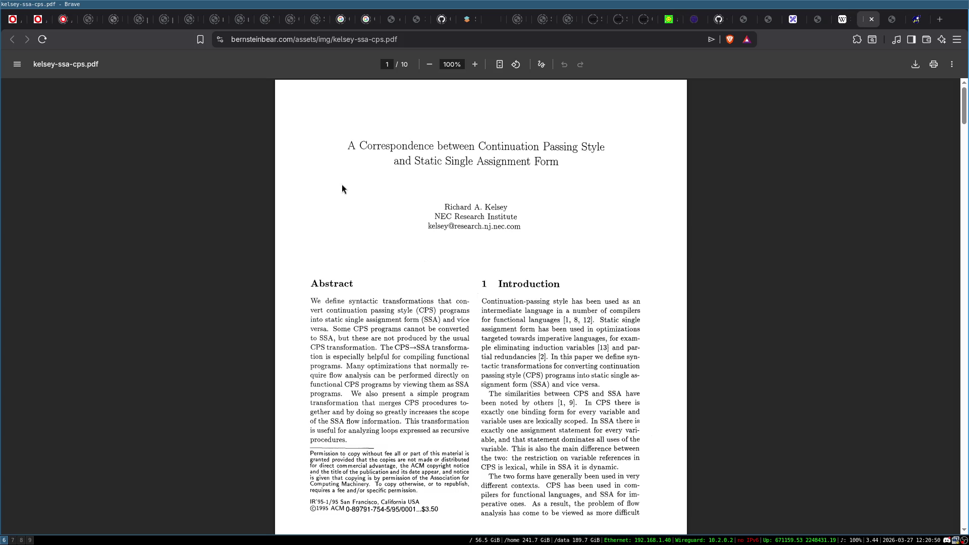
pyautogui.scroll(-2, 424, 232)
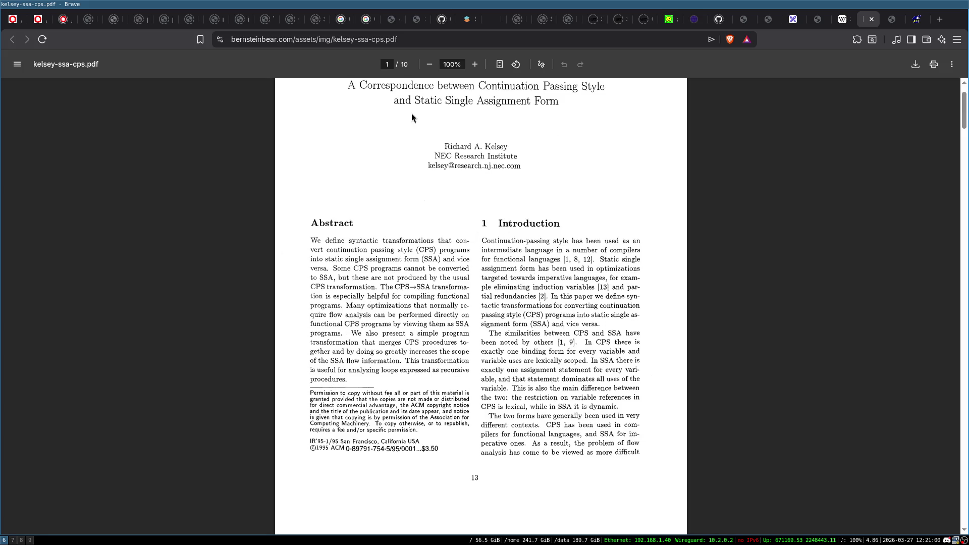
pyautogui.scroll(-20, 423, 160)
pyautogui.scroll(-10, 423, 160)
pyautogui.scroll(-20, 423, 158)
pyautogui.scroll(-20, 423, 157)
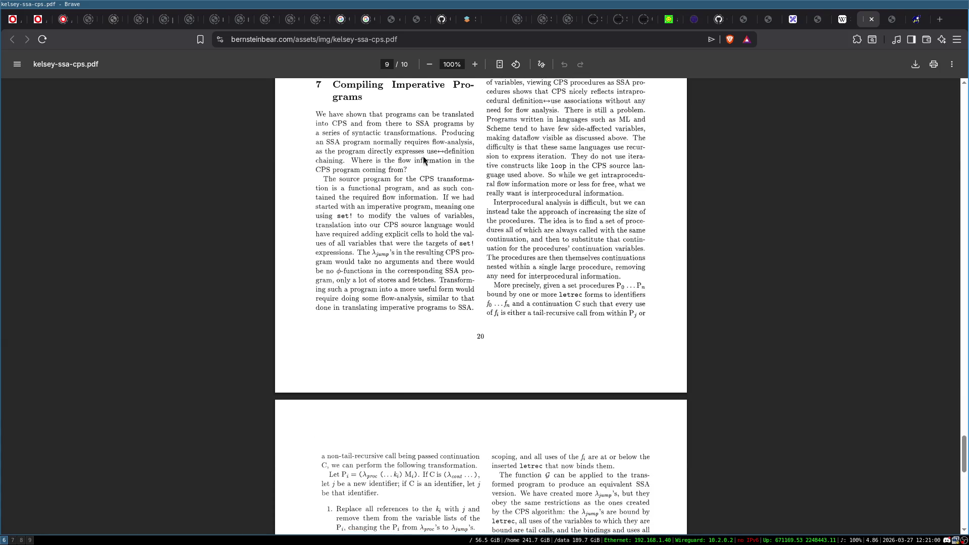
pyautogui.scroll(-7, 424, 160)
pyautogui.scroll(20, 423, 156)
pyautogui.scroll(20, 420, 133)
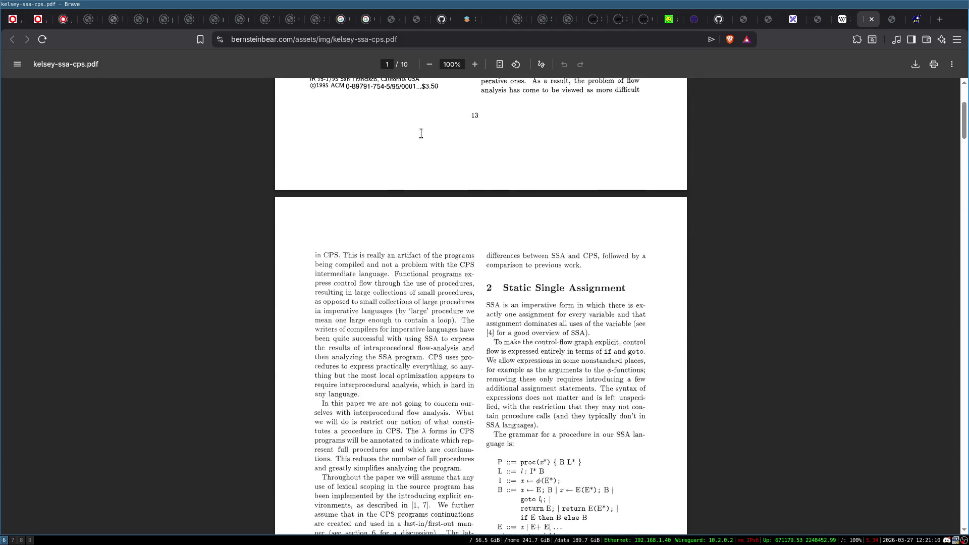
pyautogui.scroll(8, 424, 141)
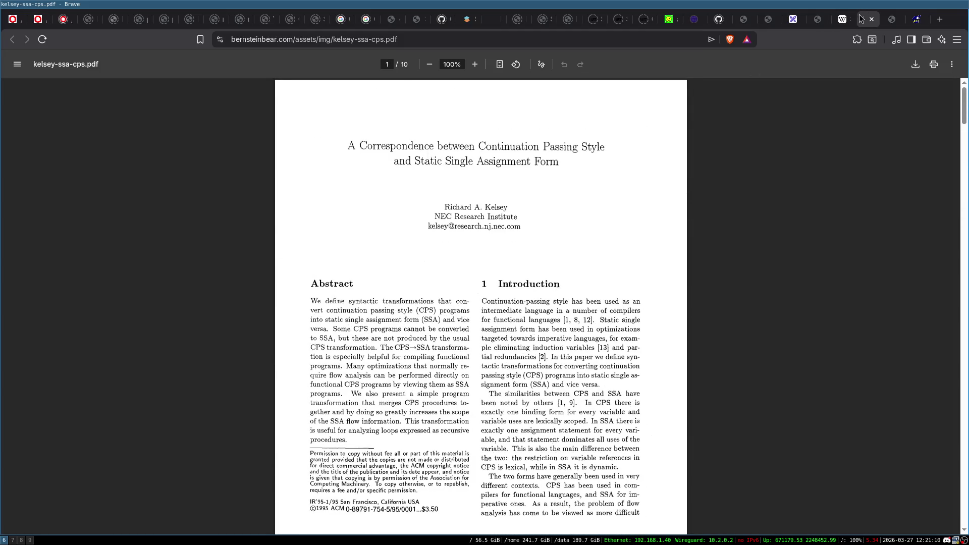
pyautogui.hotkey('ctrl', 'pageup')
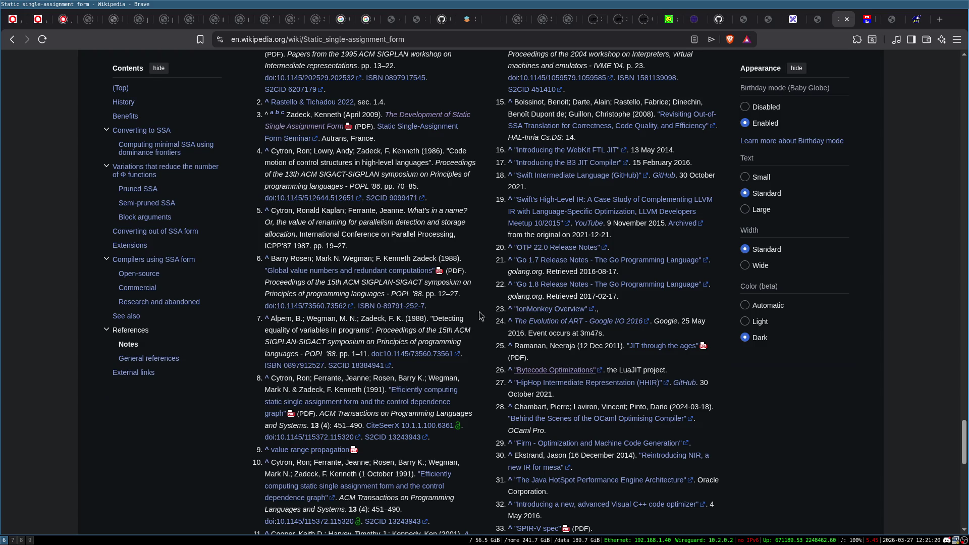
# - Open reference 12's archived original in a background tab
pyautogui.scroll(-5, 498, 232)
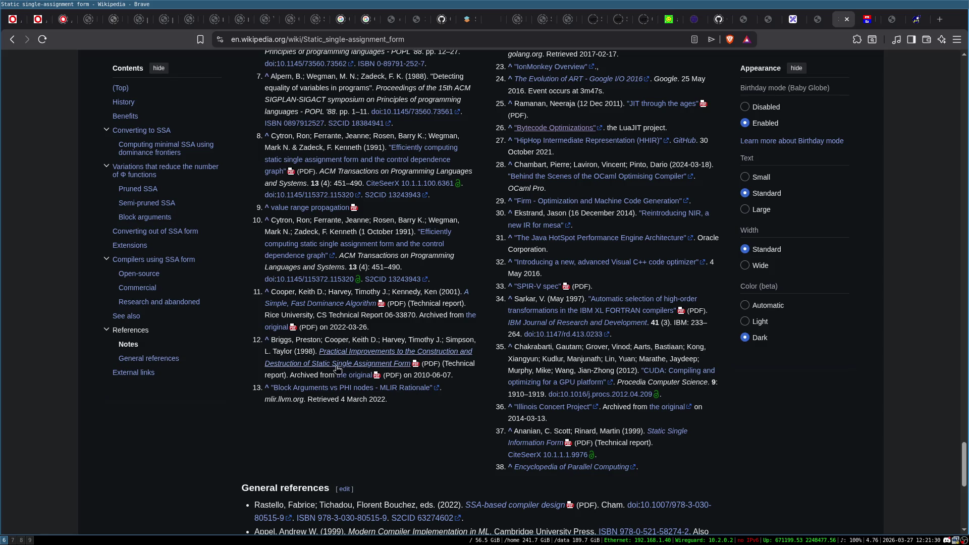
pyautogui.middleClick(354, 366)
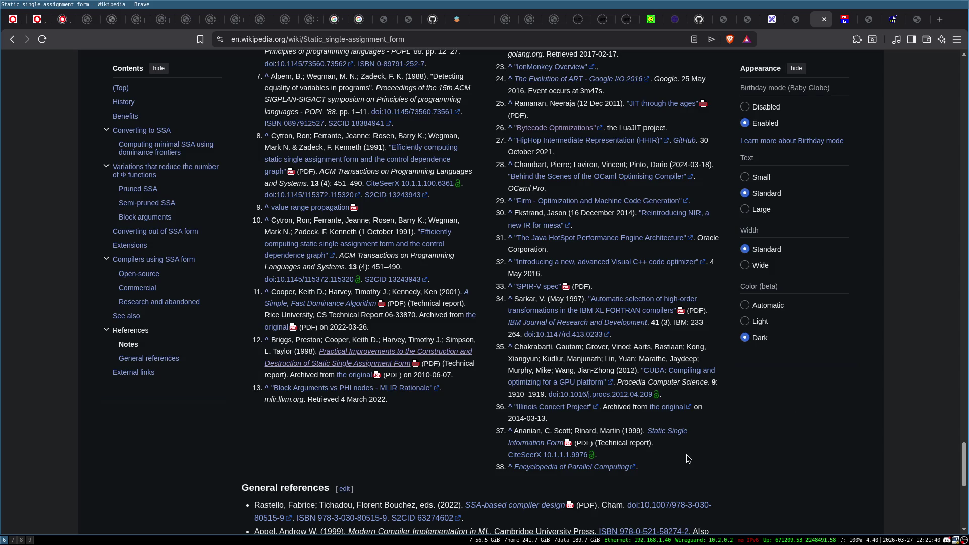
pyautogui.scroll(5, 708, 453)
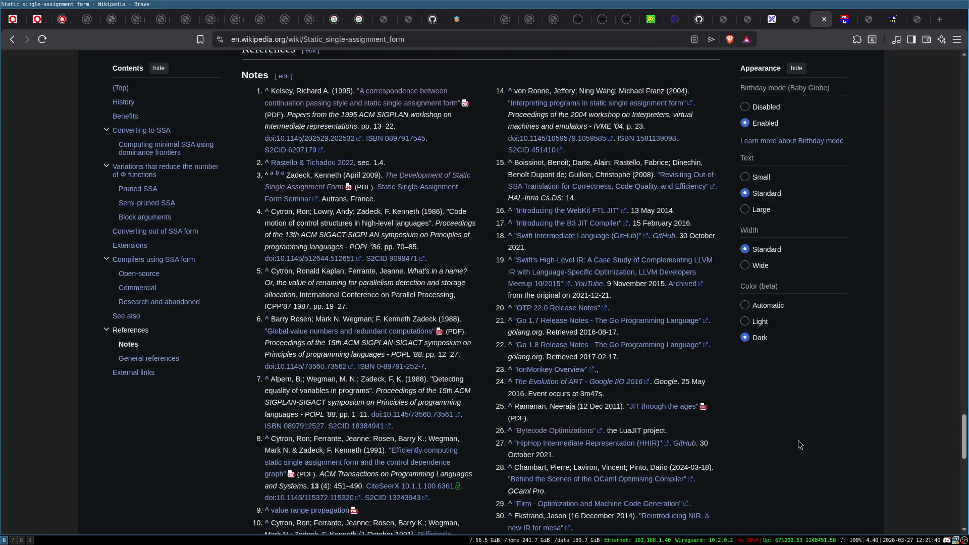
pyautogui.scroll(2, 492, 302)
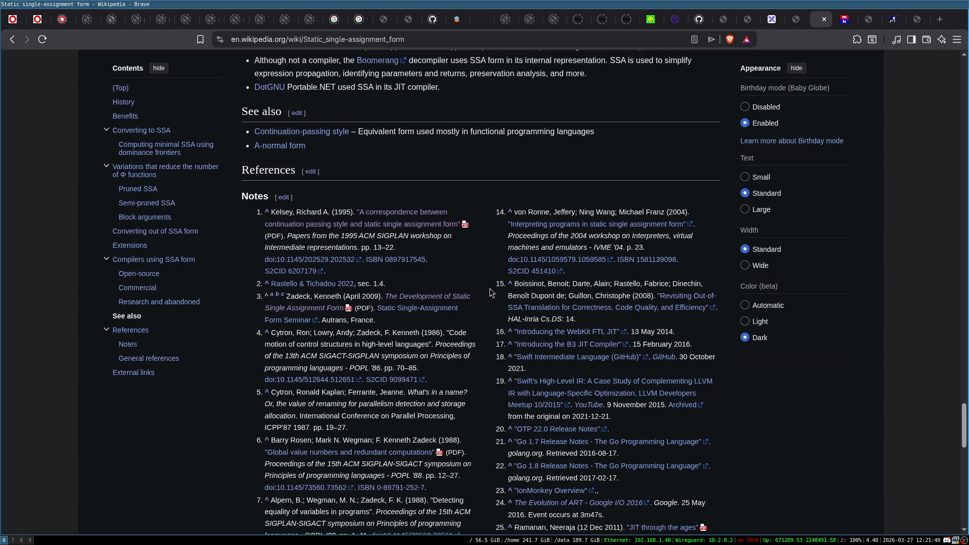
# - Browse the Notes and open reference 19's Swift's High-Level IR talk video
pyautogui.scroll(-3, 492, 288)
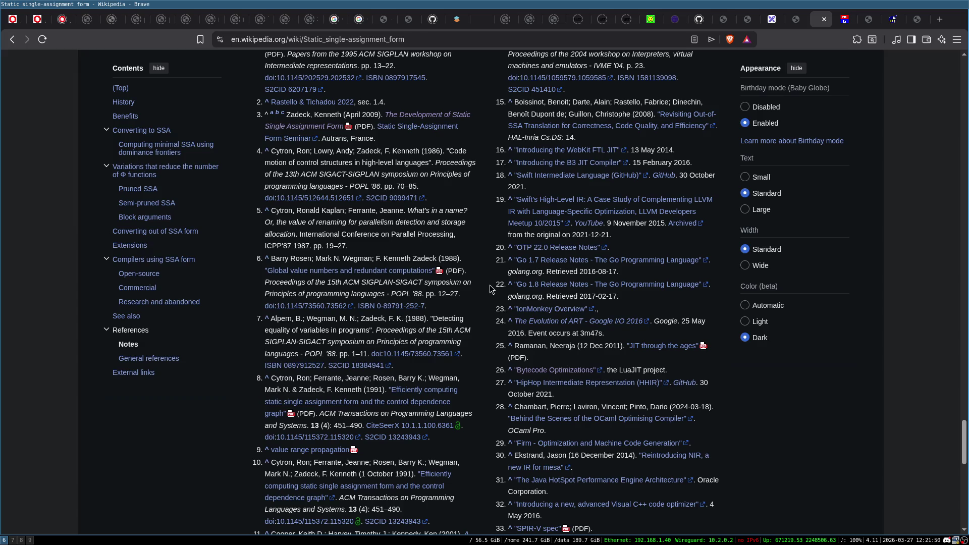
pyautogui.scroll(-2, 490, 289)
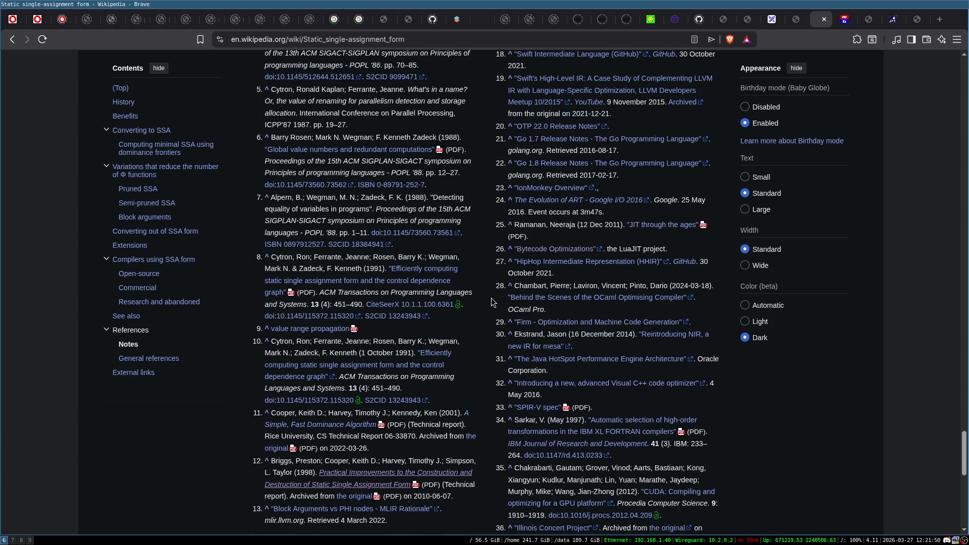
pyautogui.scroll(-1, 493, 301)
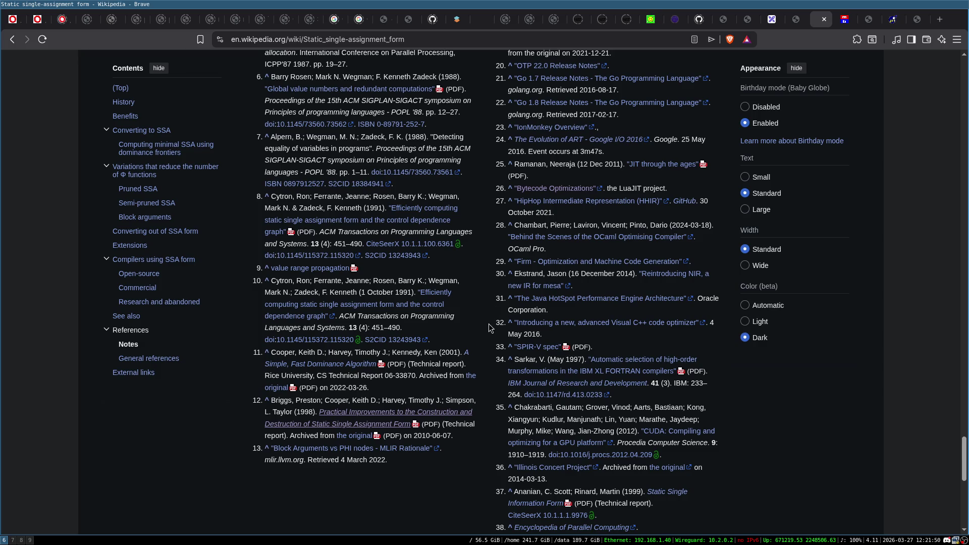
pyautogui.scroll(1, 491, 329)
pyautogui.scroll(2, 489, 328)
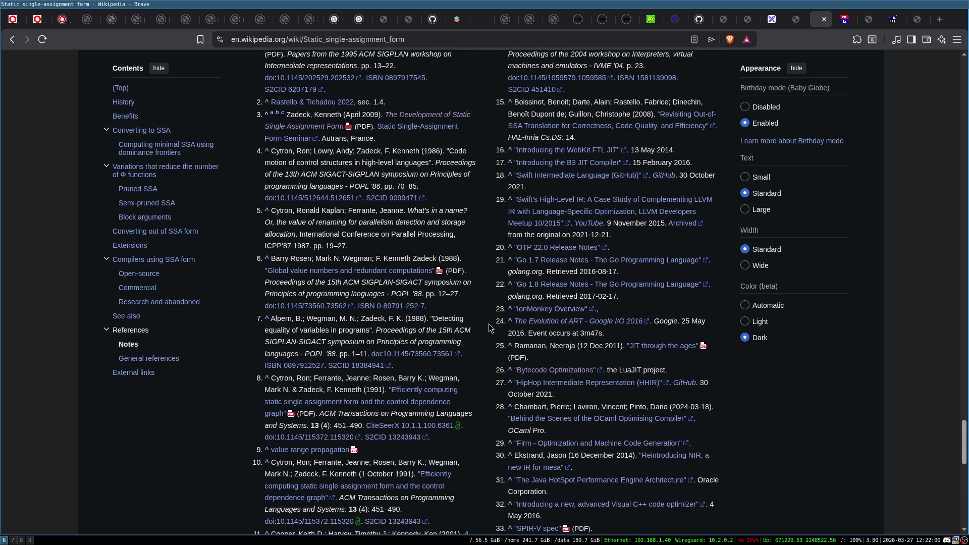
pyautogui.scroll(1, 488, 328)
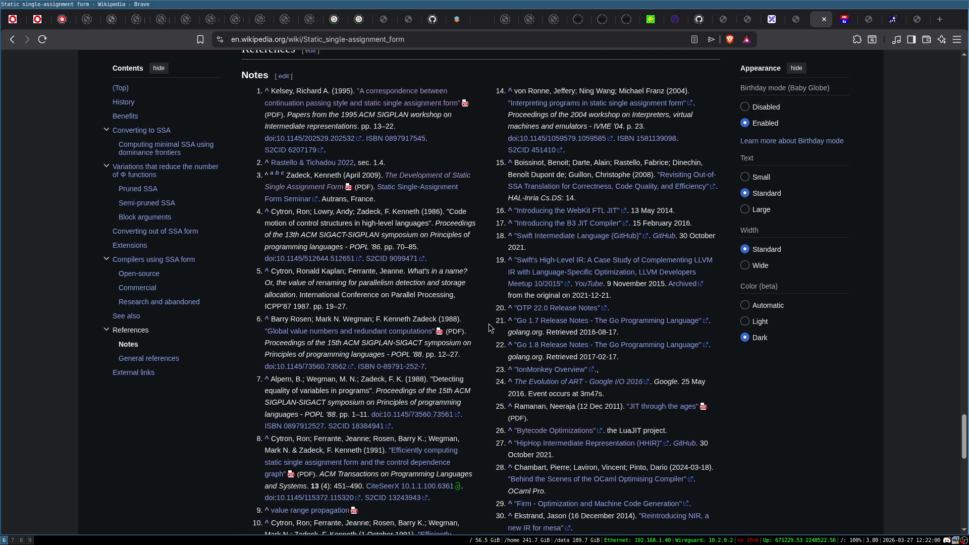
pyautogui.scroll(1, 489, 328)
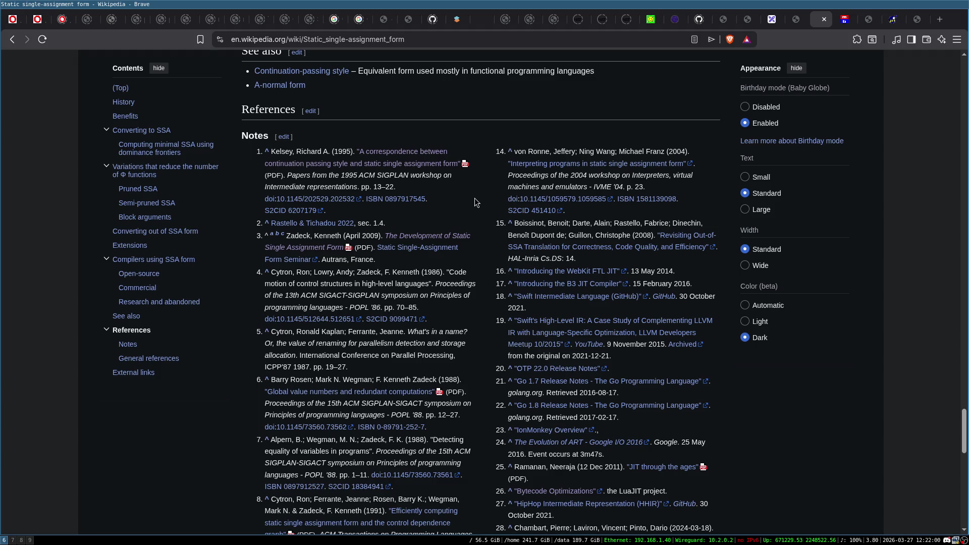
pyautogui.scroll(-6, 475, 202)
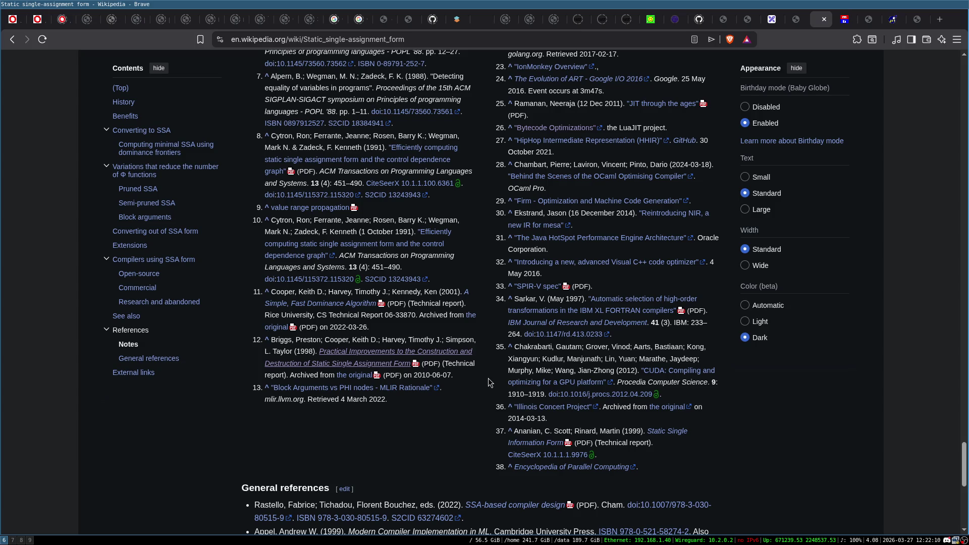
pyautogui.scroll(6, 489, 378)
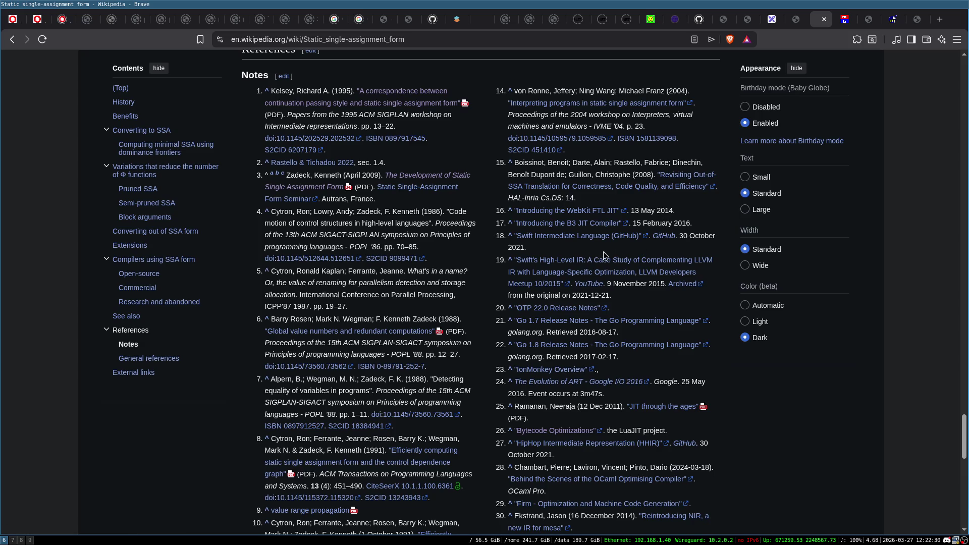
pyautogui.scroll(2, 580, 268)
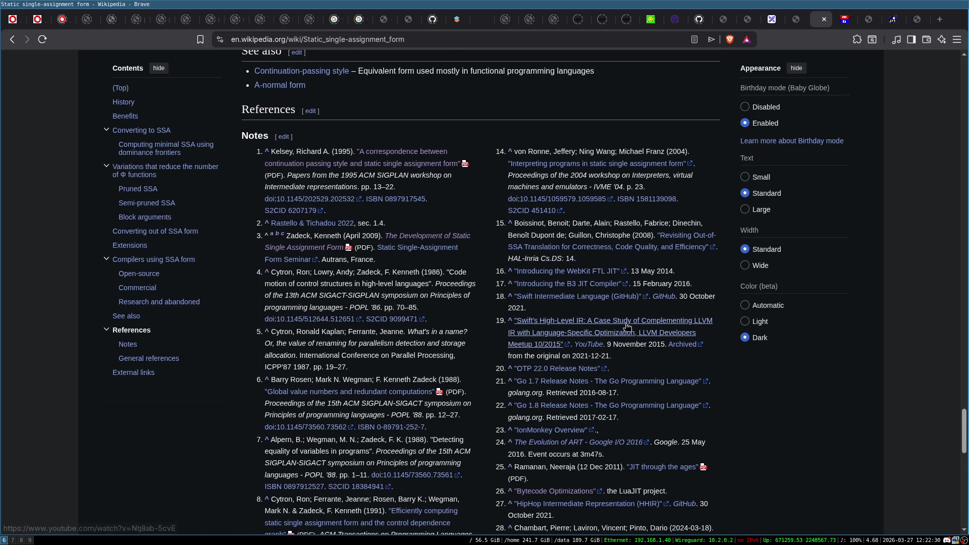
pyautogui.click(606, 333)
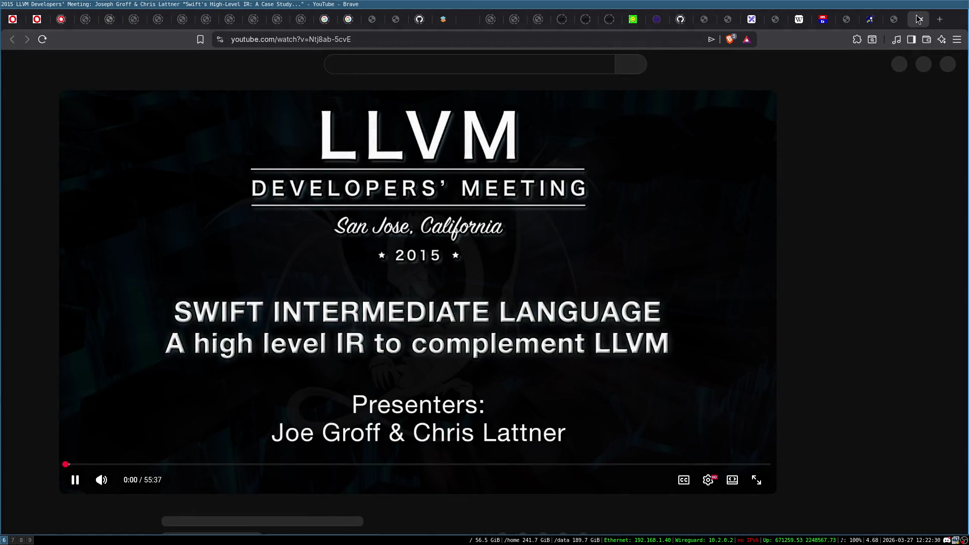
# - Close the Swift talk, failed web archive, LuaJIT and kelsey-ssa-cps.pdf tabs
pyautogui.click(921, 19)
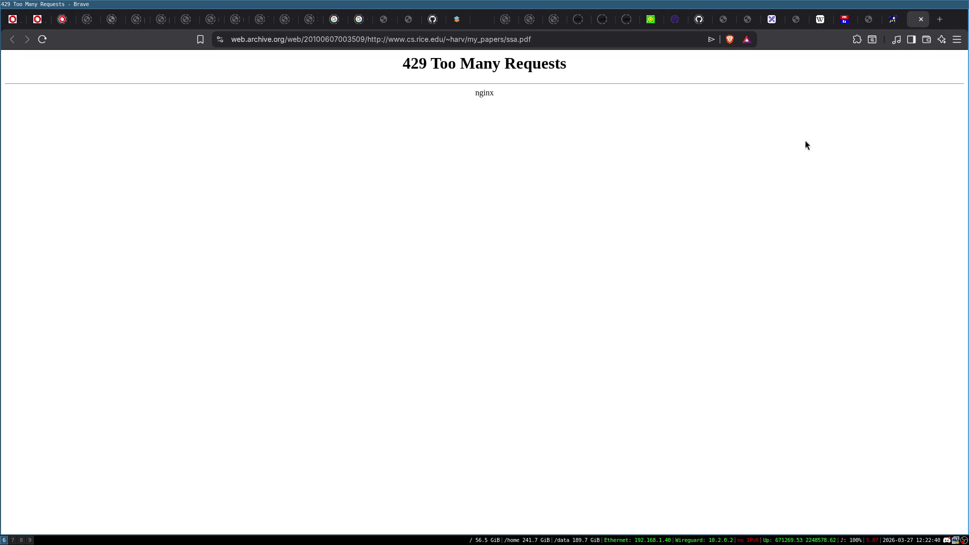
pyautogui.click(921, 19)
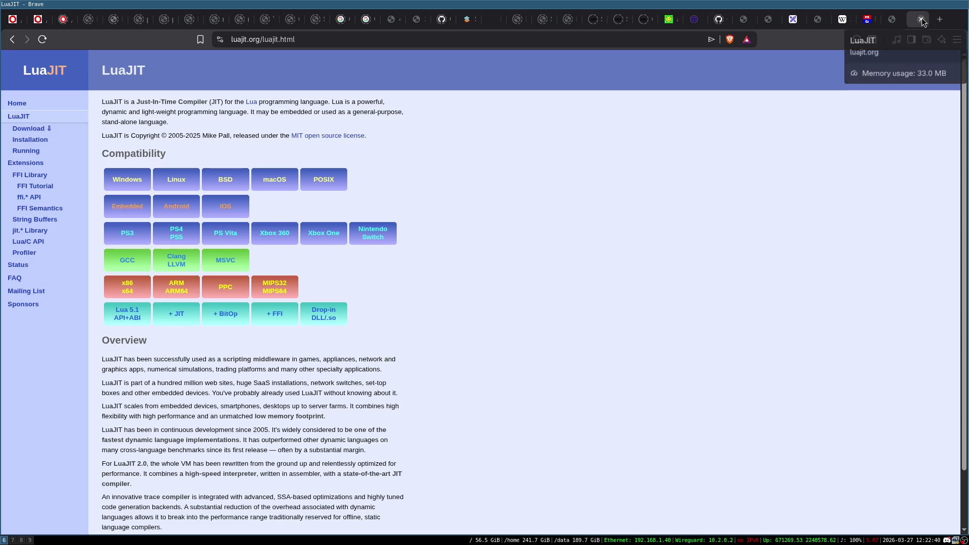
pyautogui.click(922, 20)
pyautogui.click(921, 19)
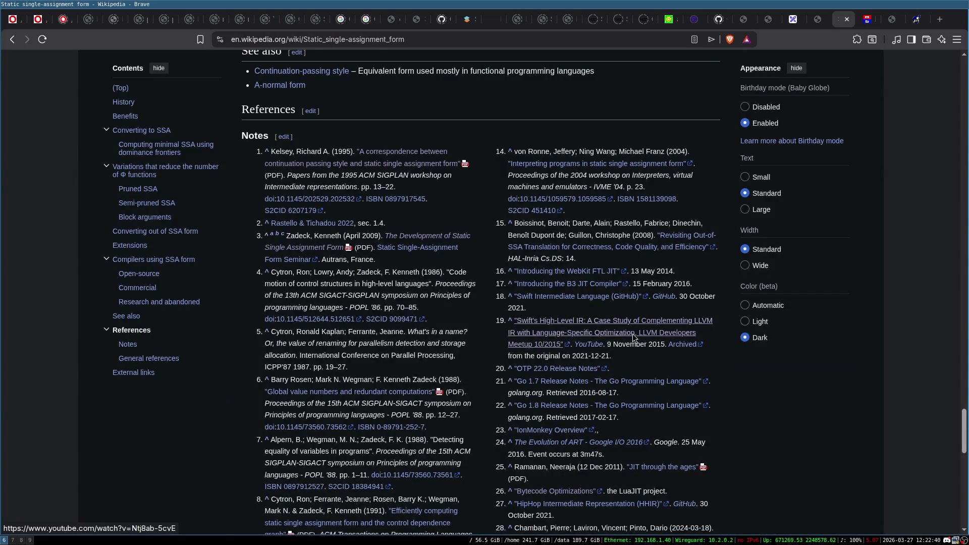
# - Find the 'SPIR-V spec' reference in the SSA article's Notes and open its Khronos PDF in a background tab
pyautogui.scroll(-2, 656, 323)
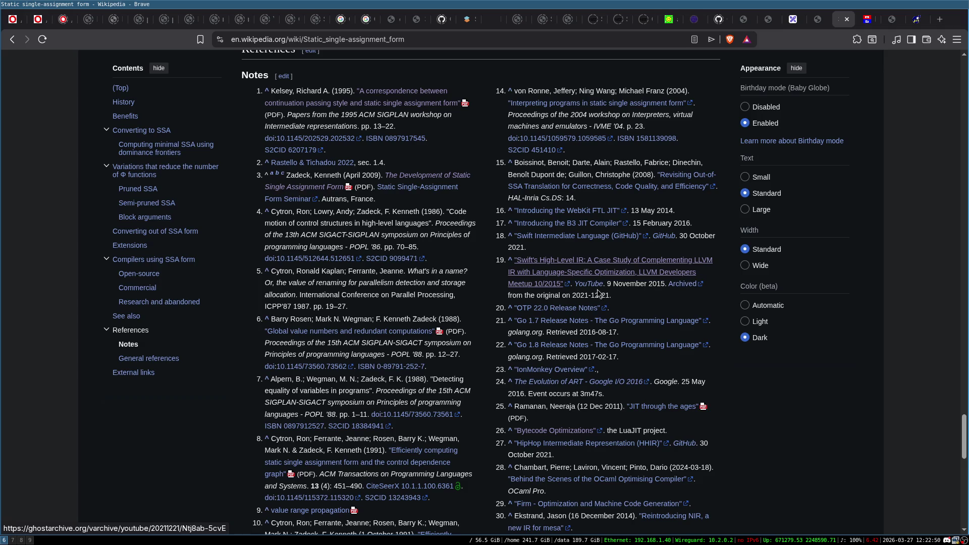
pyautogui.scroll(-2, 722, 303)
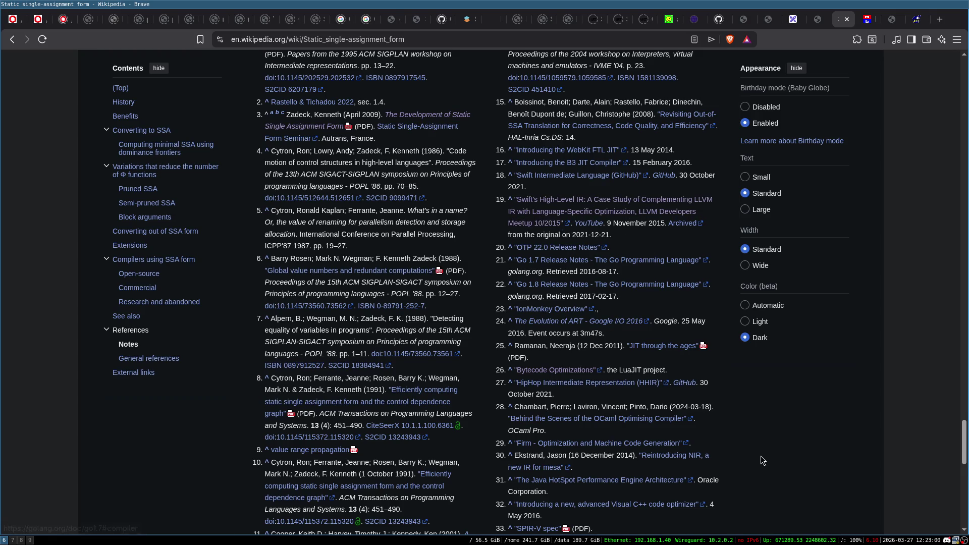
pyautogui.scroll(-3, 763, 404)
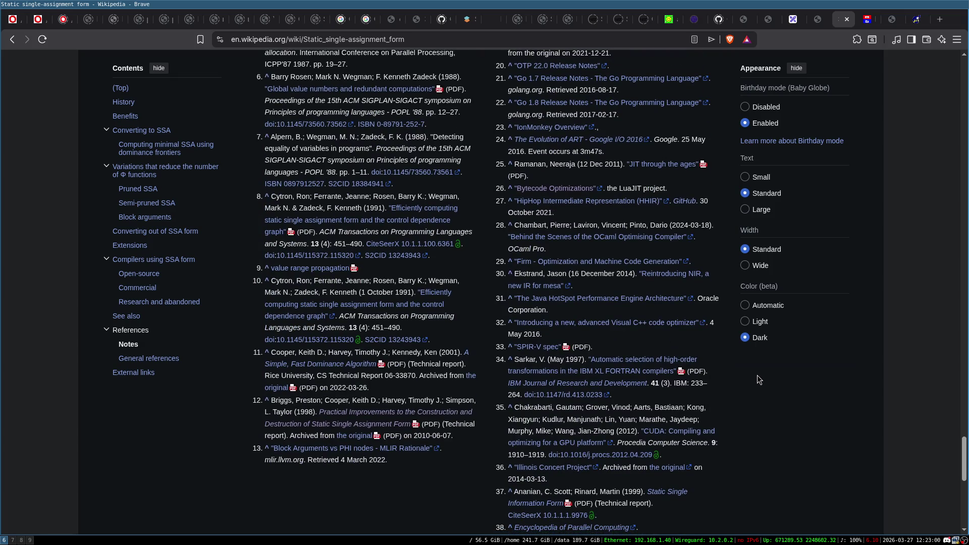
pyautogui.scroll(1, 763, 376)
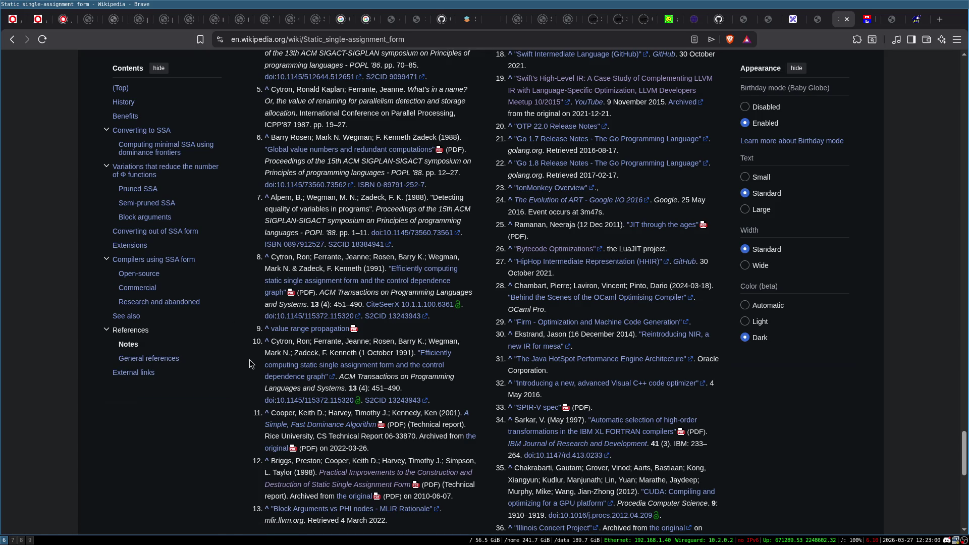
pyautogui.scroll(3, 605, 244)
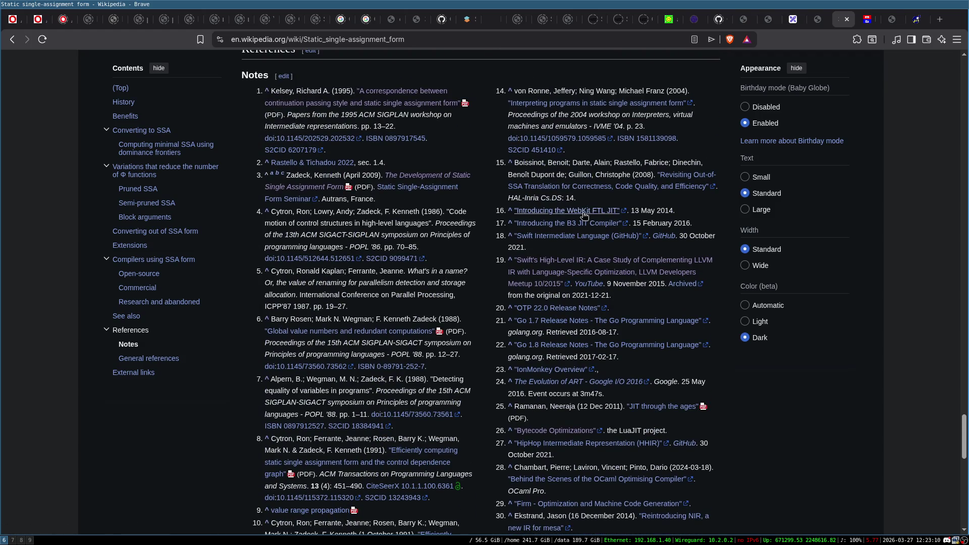
pyautogui.scroll(-2, 593, 241)
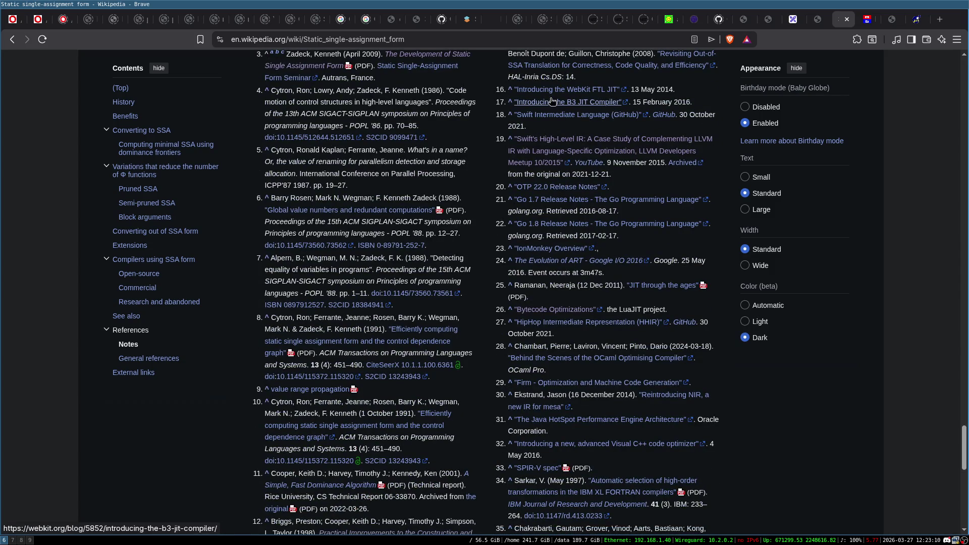
pyautogui.scroll(-3, 559, 352)
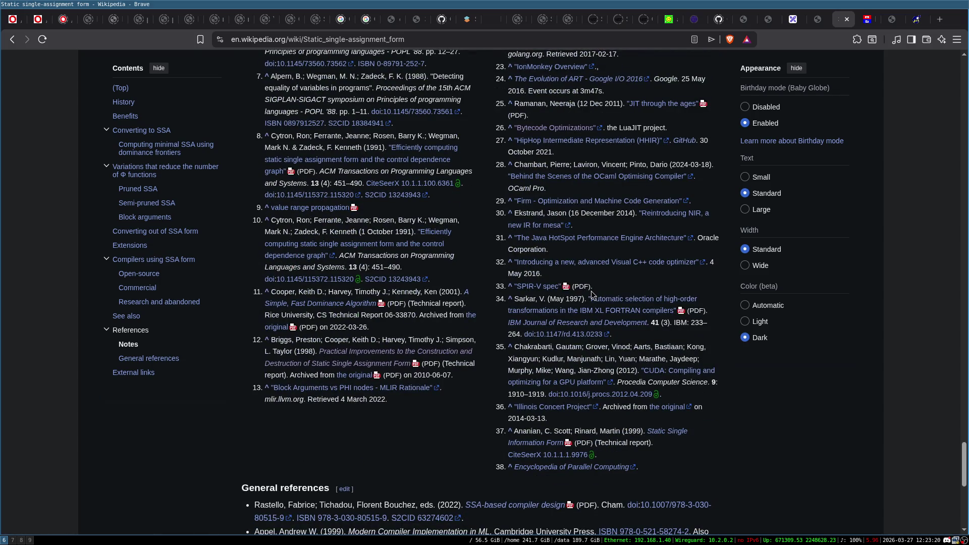
pyautogui.middleClick(536, 286)
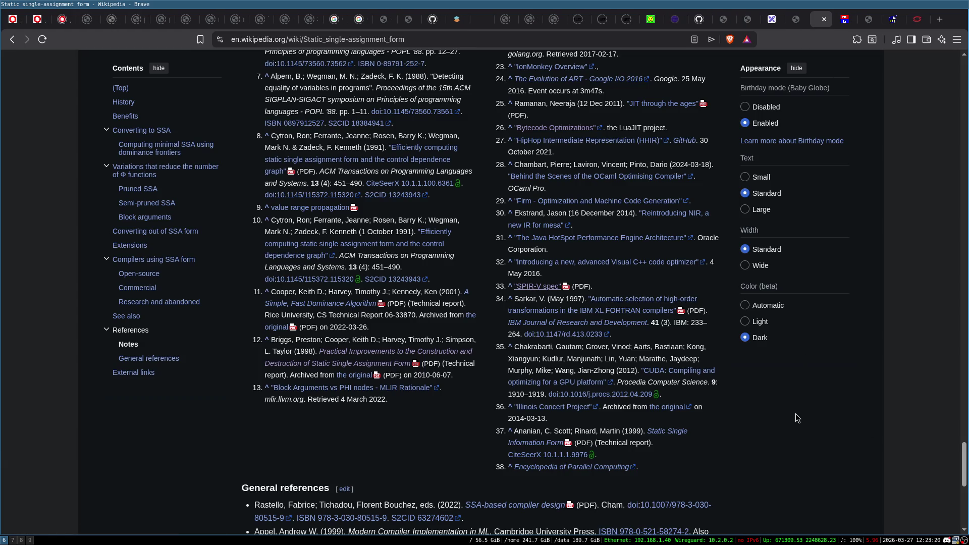
pyautogui.scroll(-2, 774, 413)
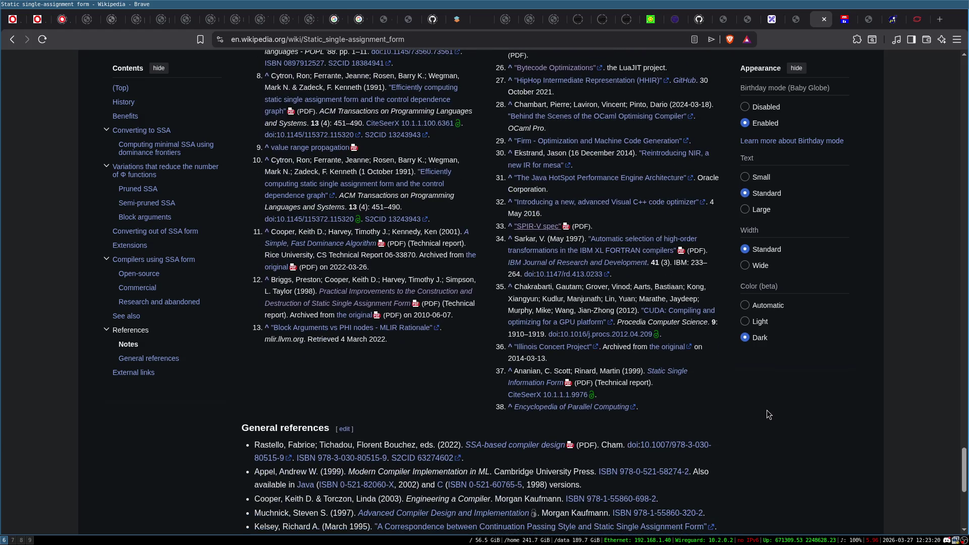
pyautogui.scroll(2, 698, 405)
pyautogui.scroll(2, 734, 427)
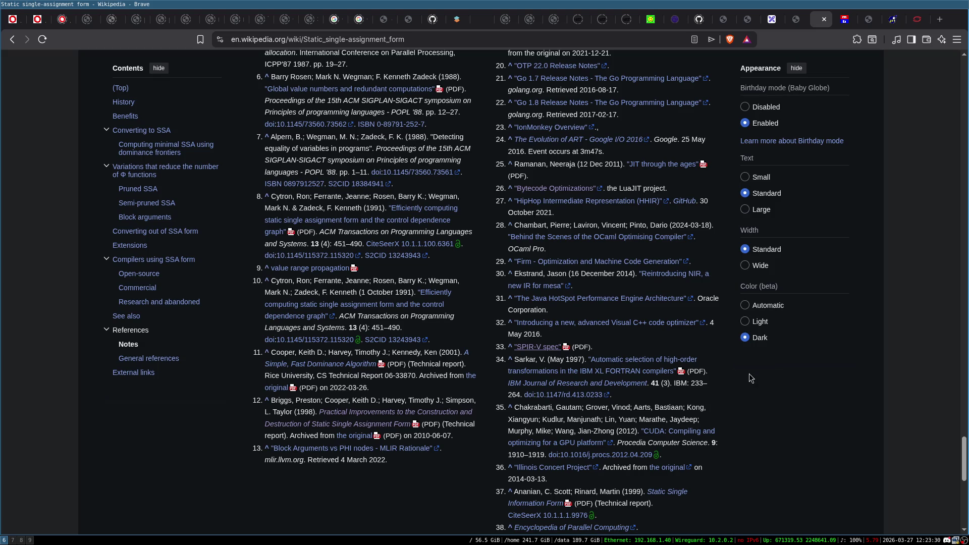
# - Go from the kelsey-ssa-cps.pdf paper to 'The Development of SSA Form' slides and skim them
pyautogui.click(847, 19)
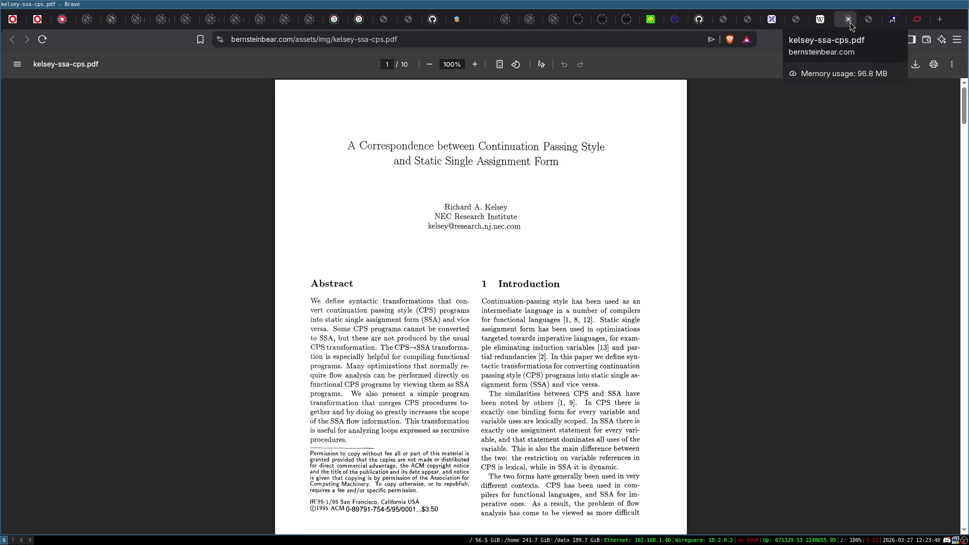
pyautogui.hotkey('ctrl', 'Tab')
pyautogui.scroll(-10, 600, 168)
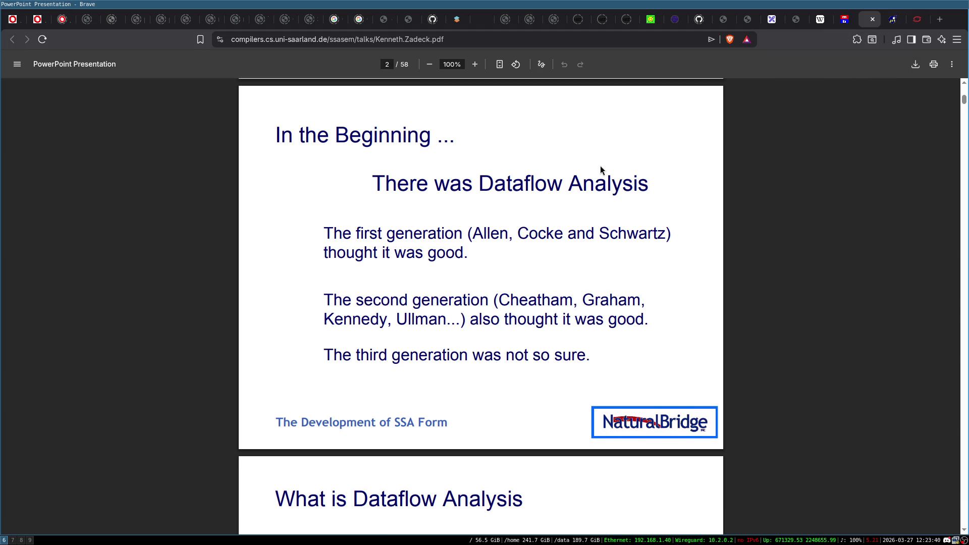
pyautogui.scroll(-5, 600, 168)
pyautogui.scroll(4, 600, 168)
pyautogui.scroll(-12, 600, 168)
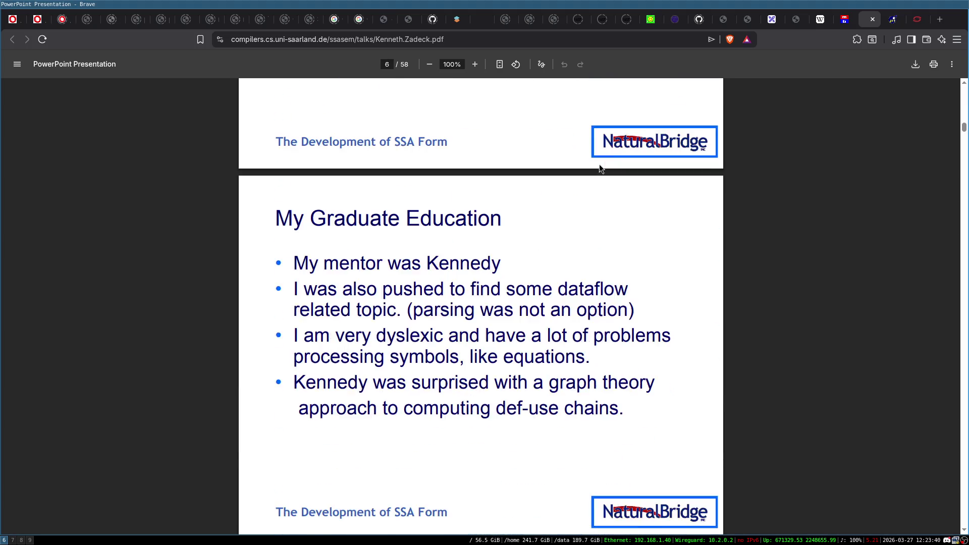
pyautogui.scroll(-5, 600, 168)
# - Scroll the slides to the 'What is Dataflow Analysis' slide on page 3
pyautogui.scroll(-15, 599, 168)
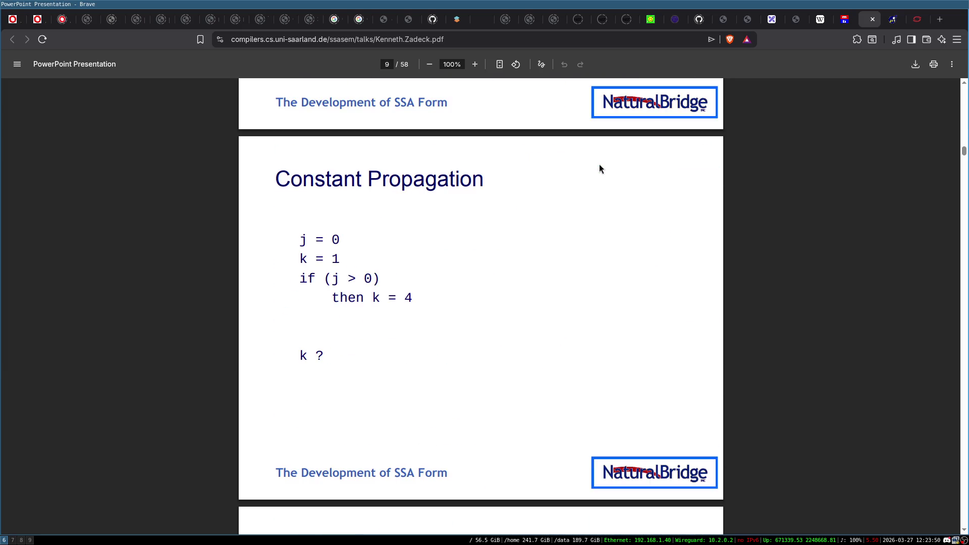
pyautogui.scroll(20, 599, 162)
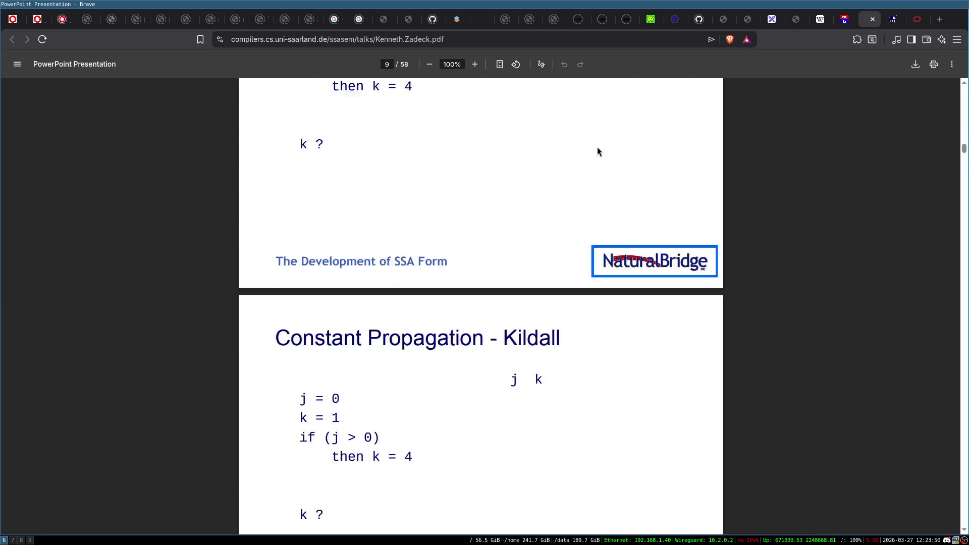
pyautogui.scroll(10, 596, 143)
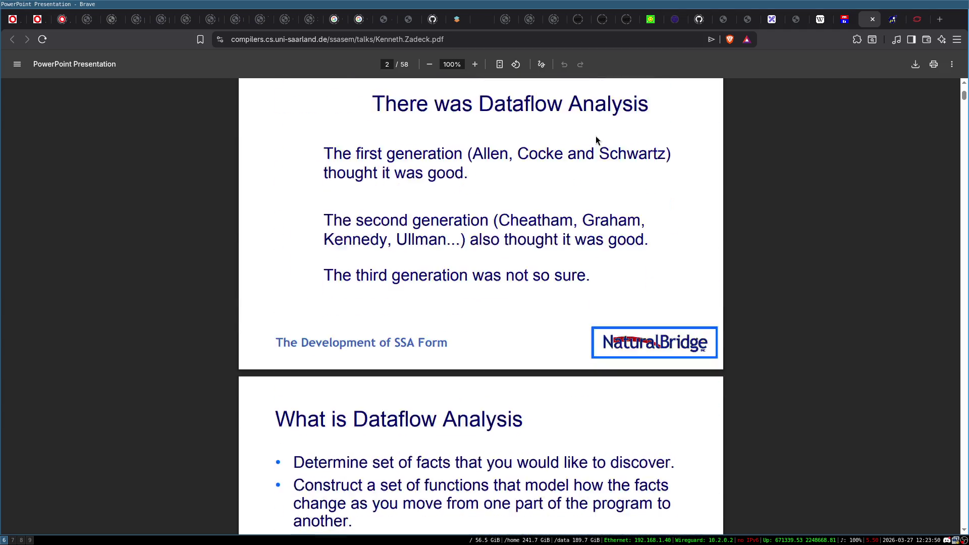
pyautogui.scroll(-3, 491, 189)
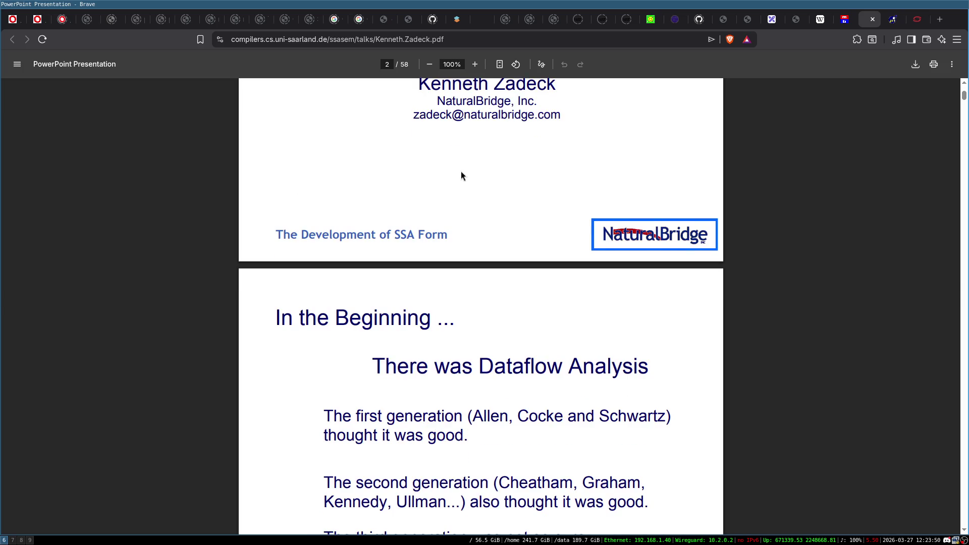
pyautogui.scroll(-3, 461, 177)
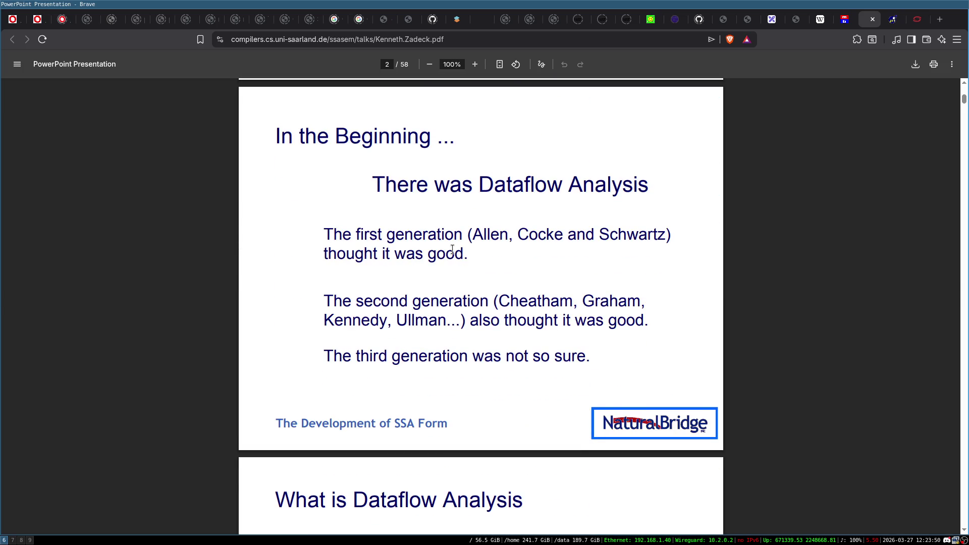
pyautogui.scroll(-4, 453, 250)
pyautogui.scroll(-2, 452, 249)
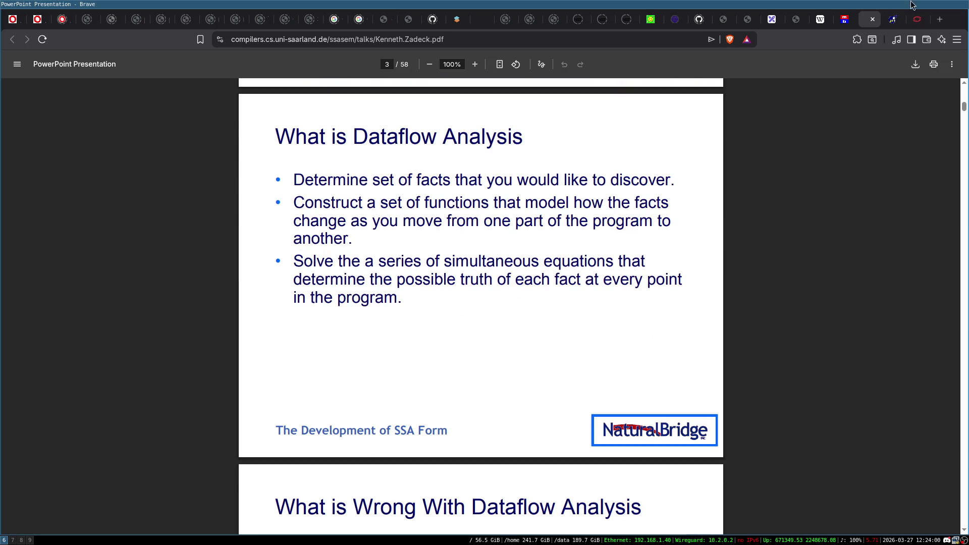
pyautogui.click(899, 25)
# - Jump from the SPIR-V spec's Contents to section 1.6 Static Single Assignment (SSA) on page 11
pyautogui.scroll(-1, 898, 25)
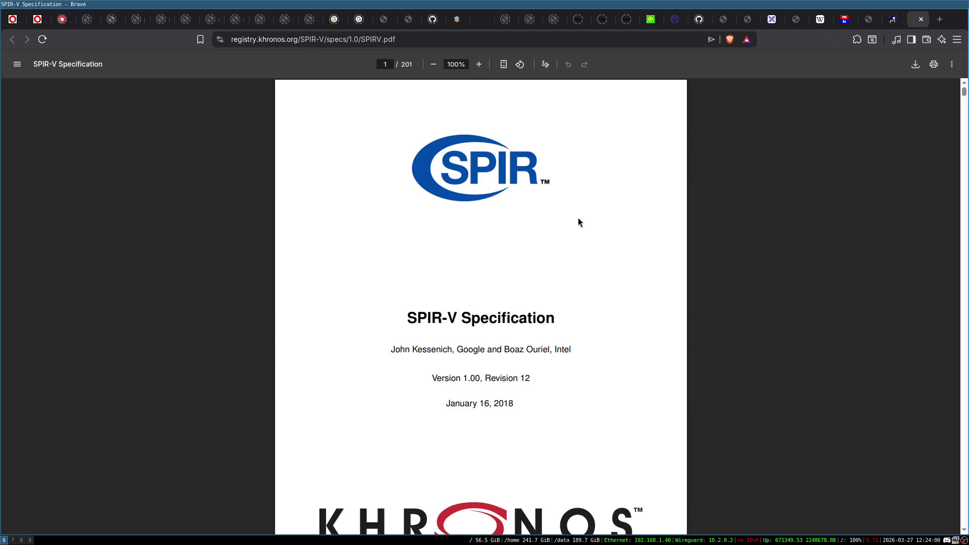
pyautogui.scroll(-20, 579, 219)
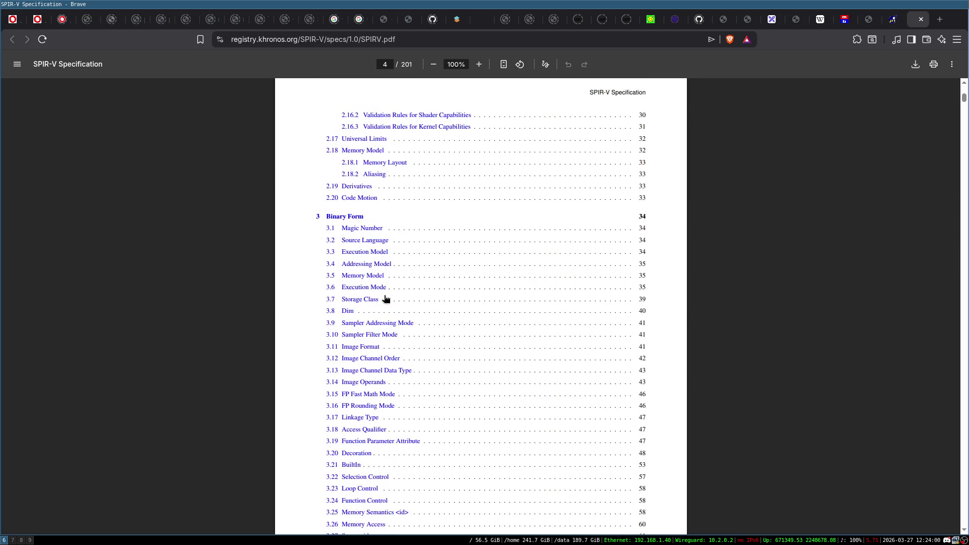
pyautogui.scroll(12, 314, 210)
pyautogui.scroll(10, 445, 246)
pyautogui.scroll(8, 489, 268)
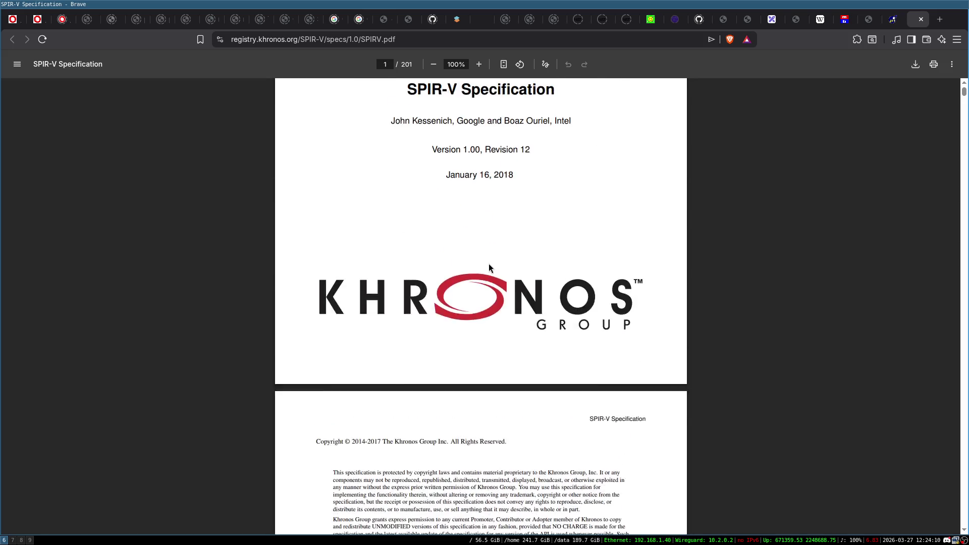
pyautogui.scroll(-20, 489, 186)
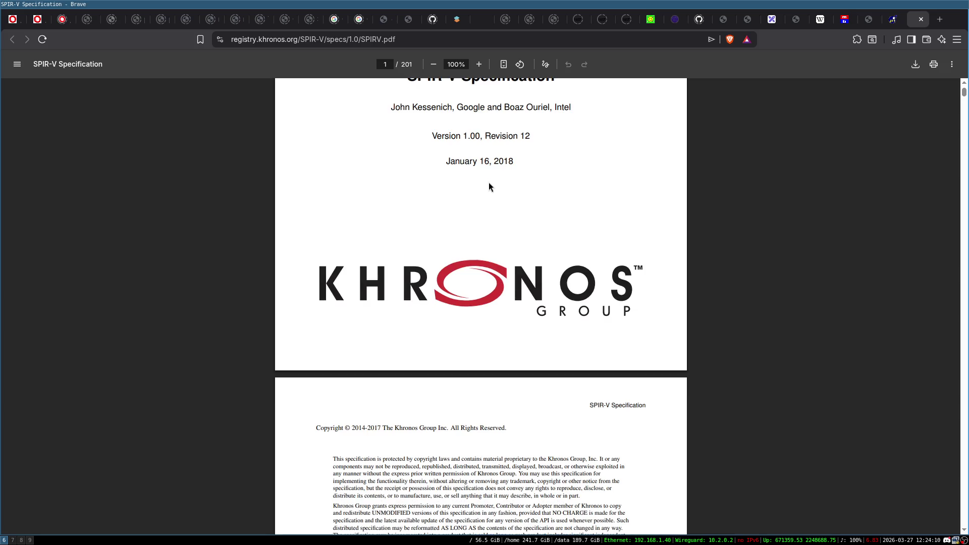
pyautogui.scroll(-4, 489, 187)
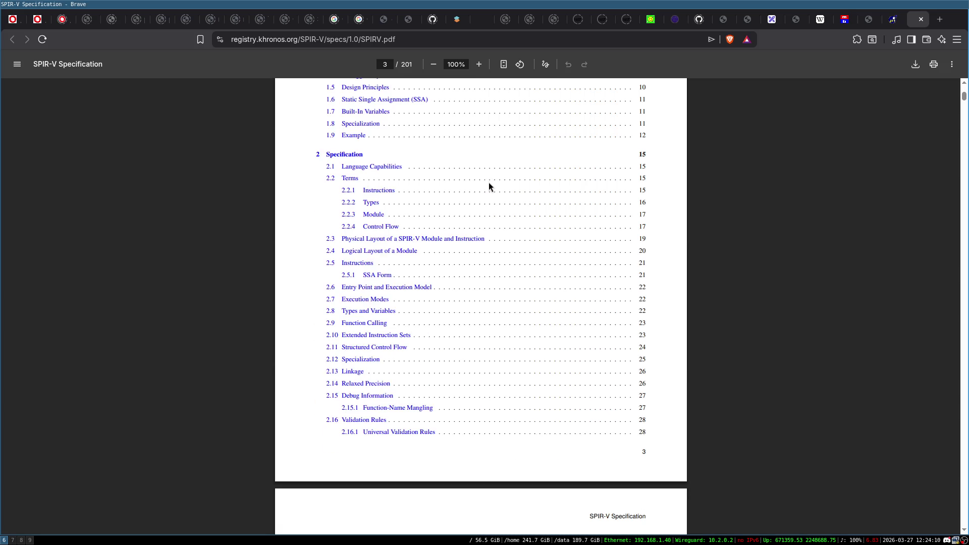
pyautogui.scroll(3, 300, 232)
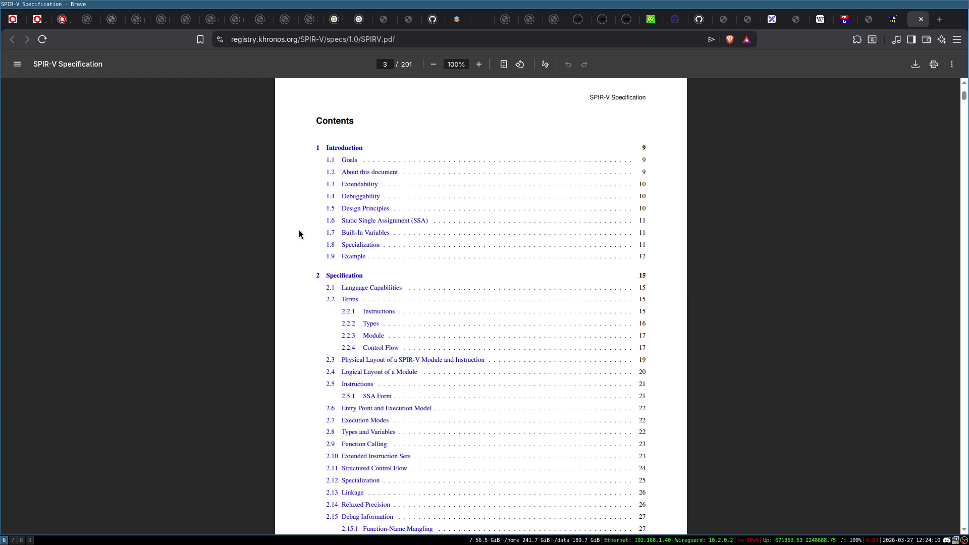
pyautogui.click(413, 222)
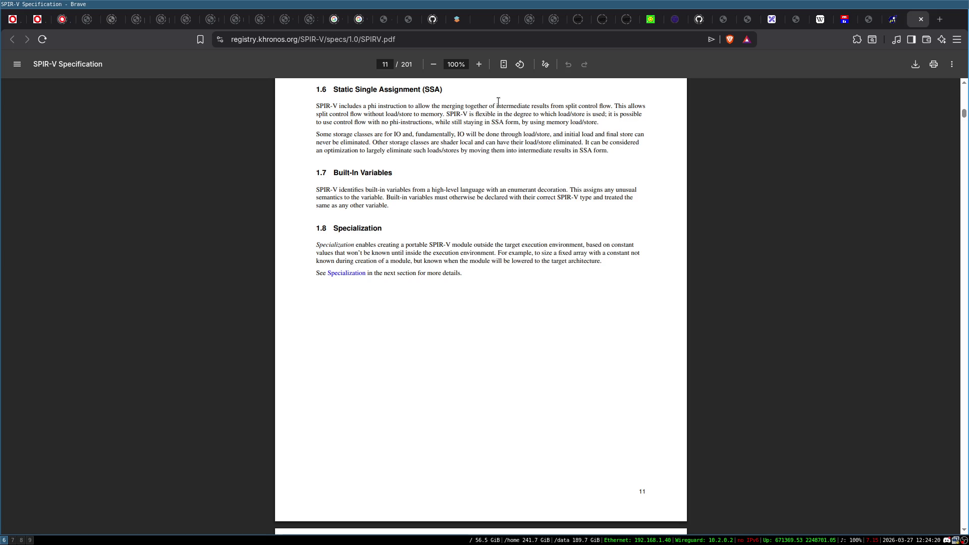
# - Skim section 1.6, then go back to the Static single-assignment form article
pyautogui.scroll(-8, 534, 288)
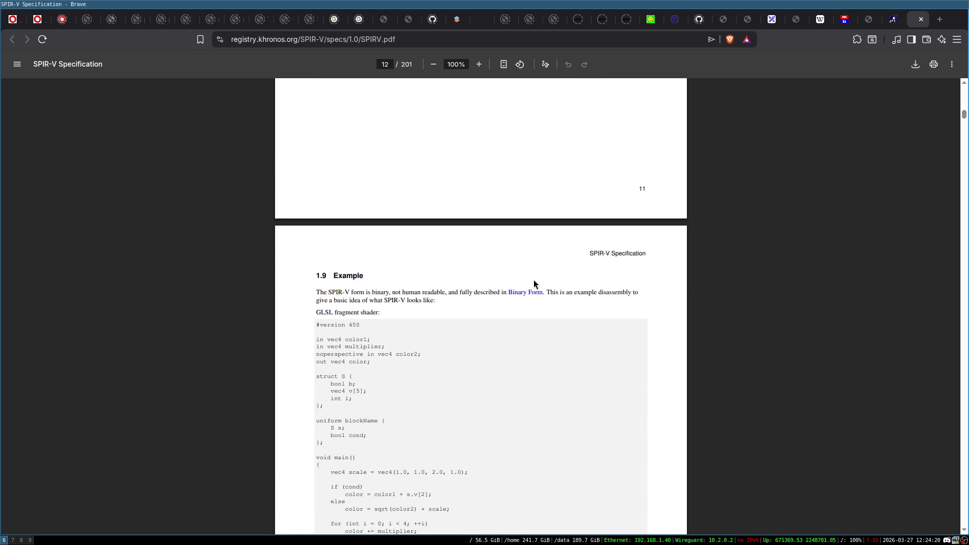
pyautogui.scroll(7, 489, 241)
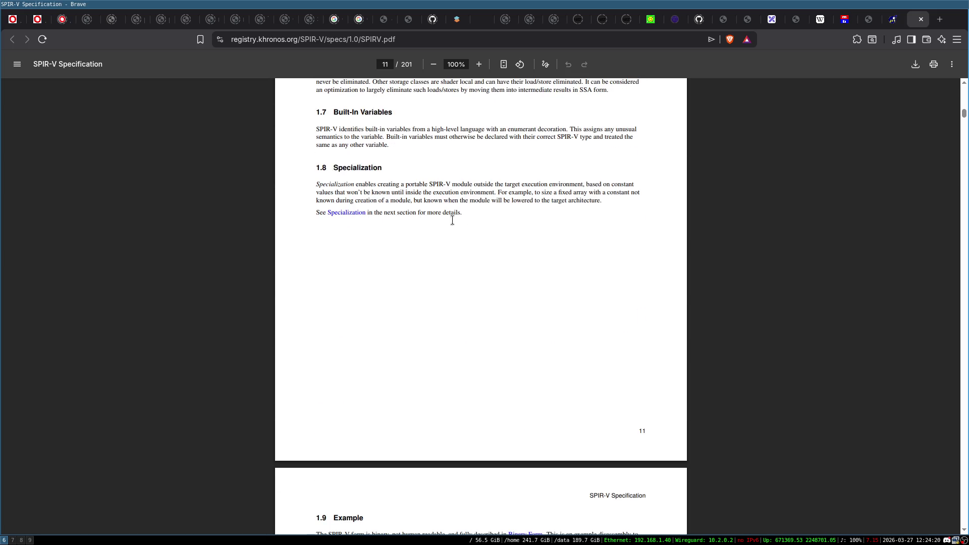
pyautogui.scroll(3, 469, 217)
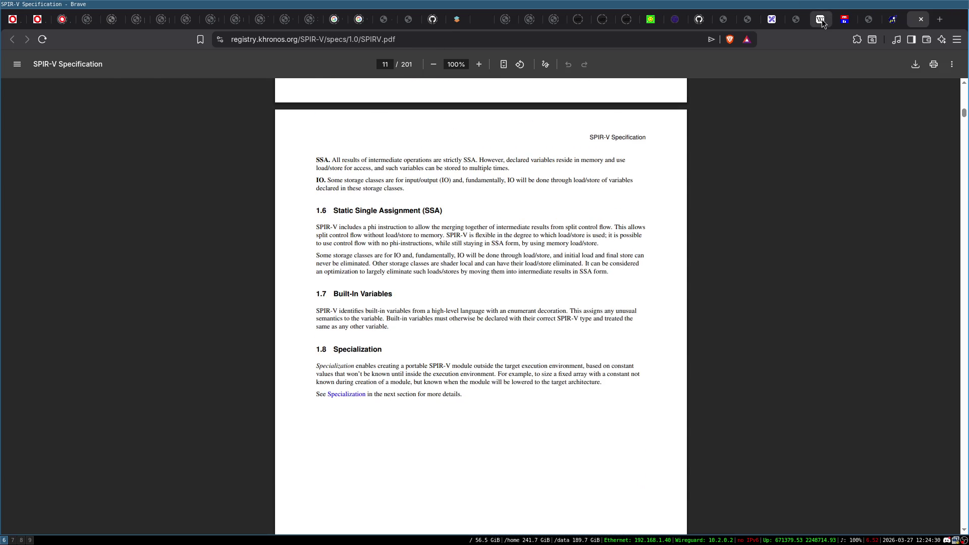
pyautogui.click(822, 19)
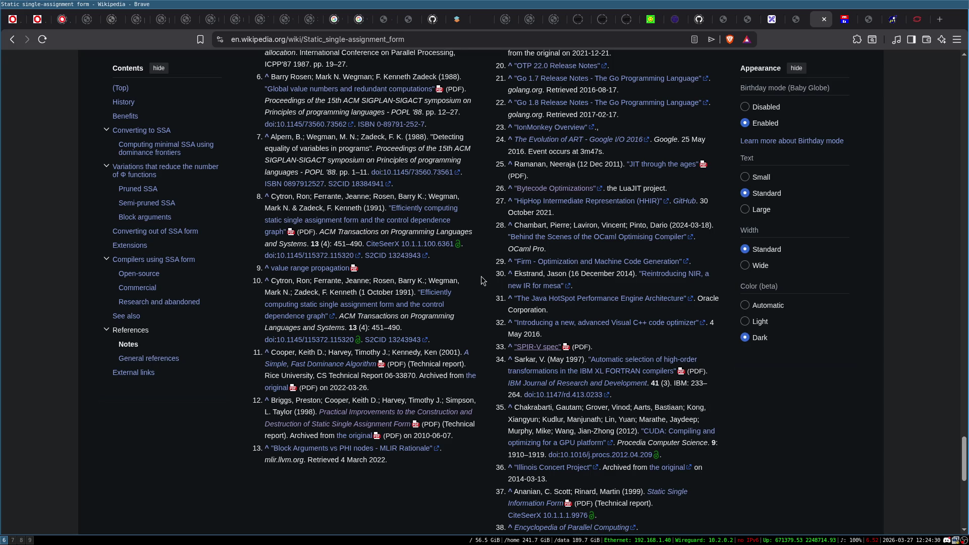
# - Scroll through the Static single-assignment form article toward its References
pyautogui.scroll(20, 481, 277)
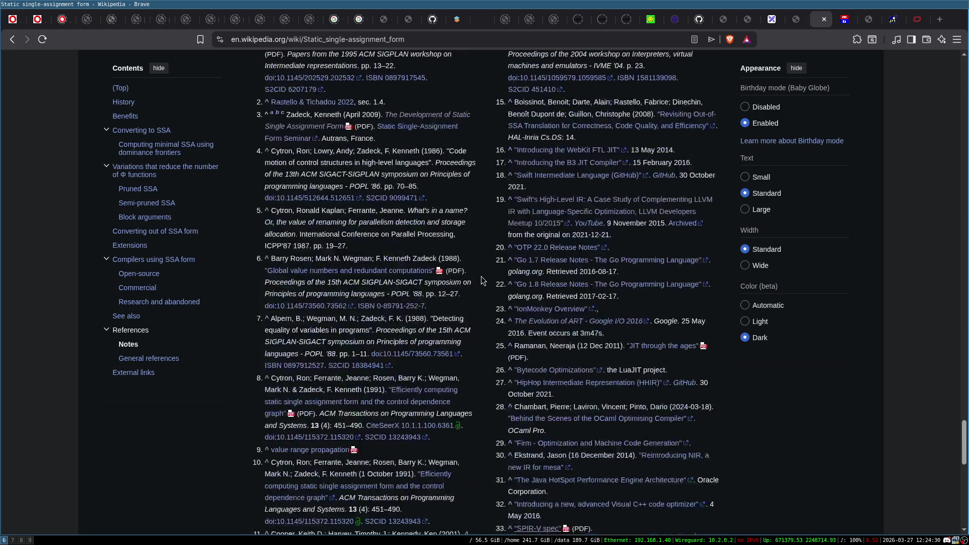
pyautogui.scroll(20, 461, 274)
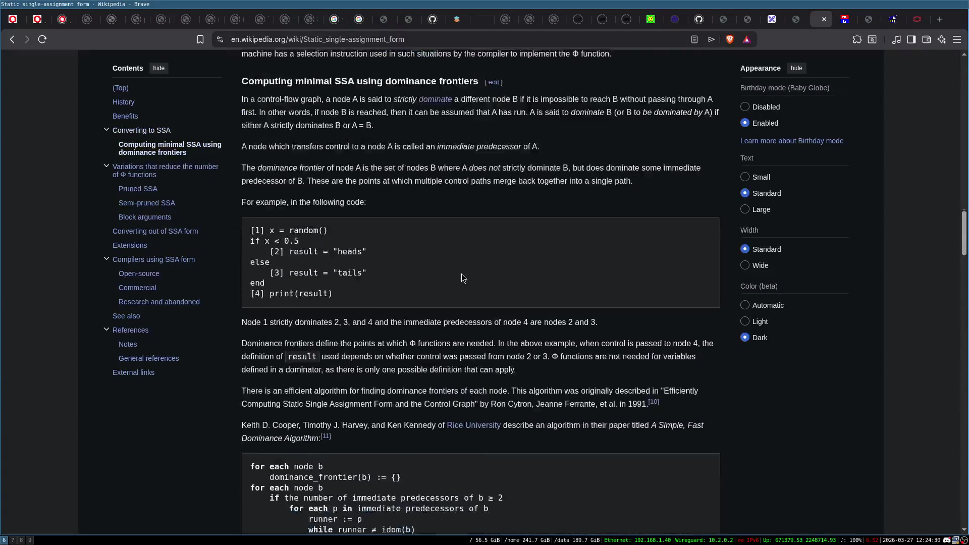
pyautogui.scroll(15, 462, 275)
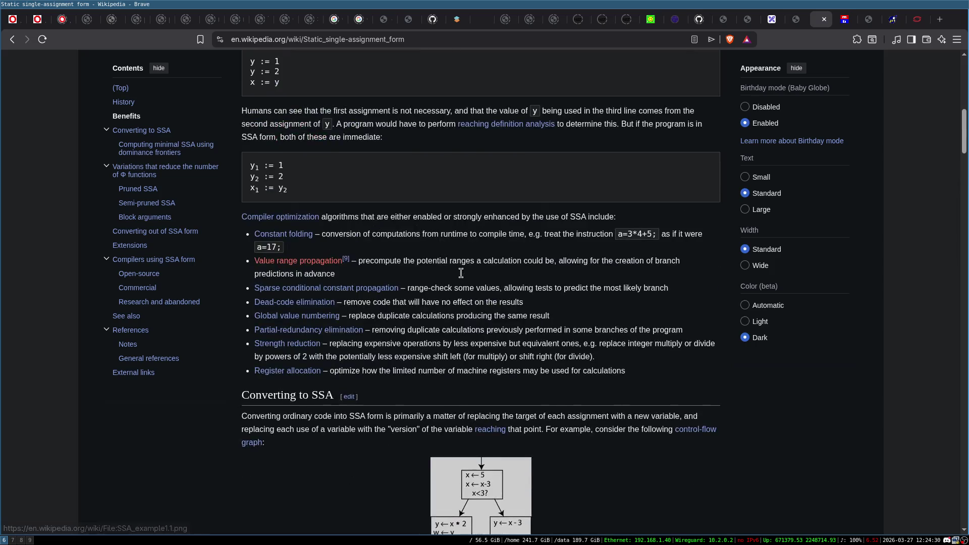
pyautogui.scroll(-3, 461, 274)
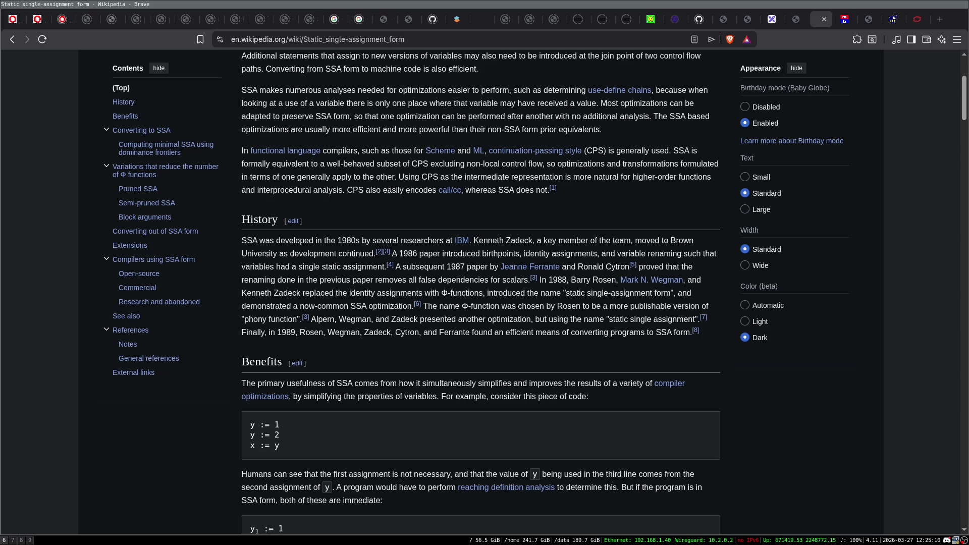
pyautogui.scroll(-5, 261, 419)
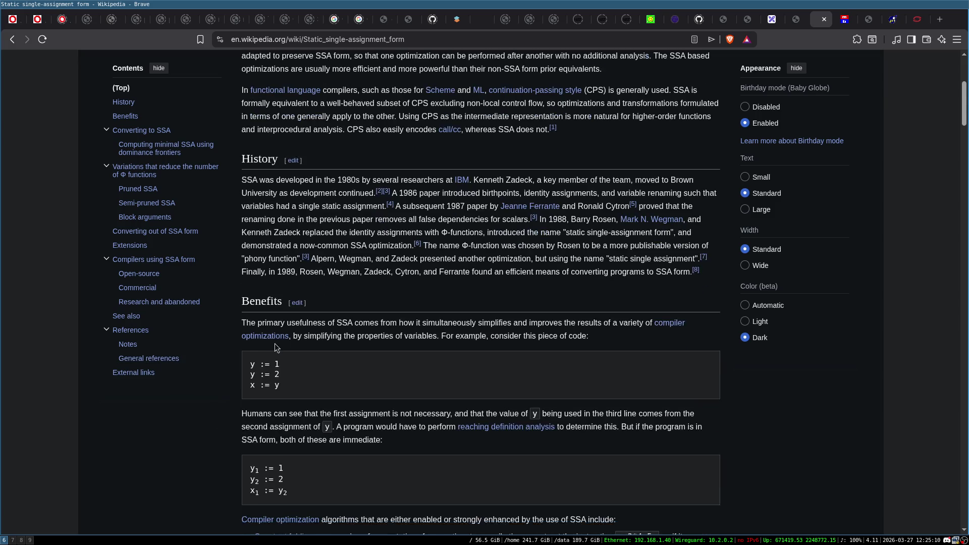
pyautogui.scroll(-6, 263, 328)
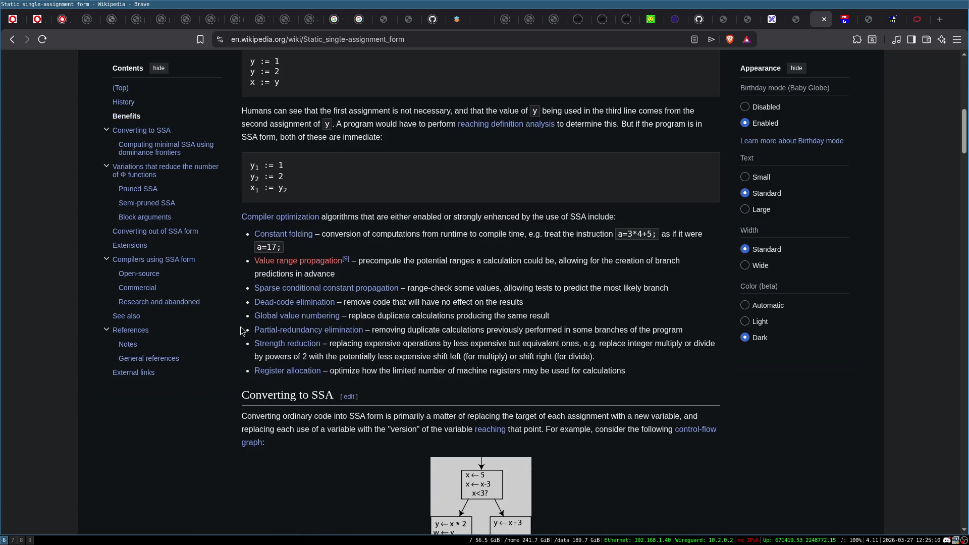
pyautogui.scroll(-15, 241, 326)
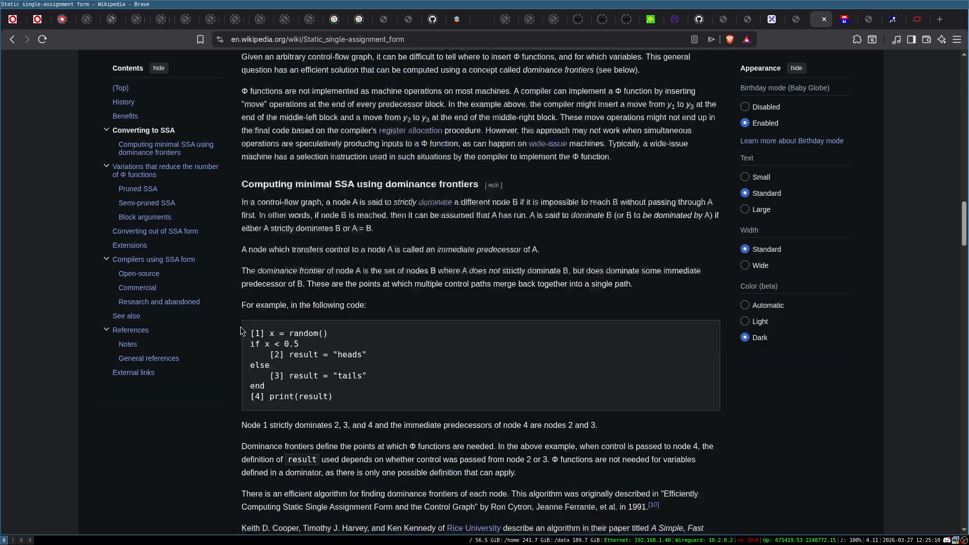
pyautogui.scroll(5, 240, 326)
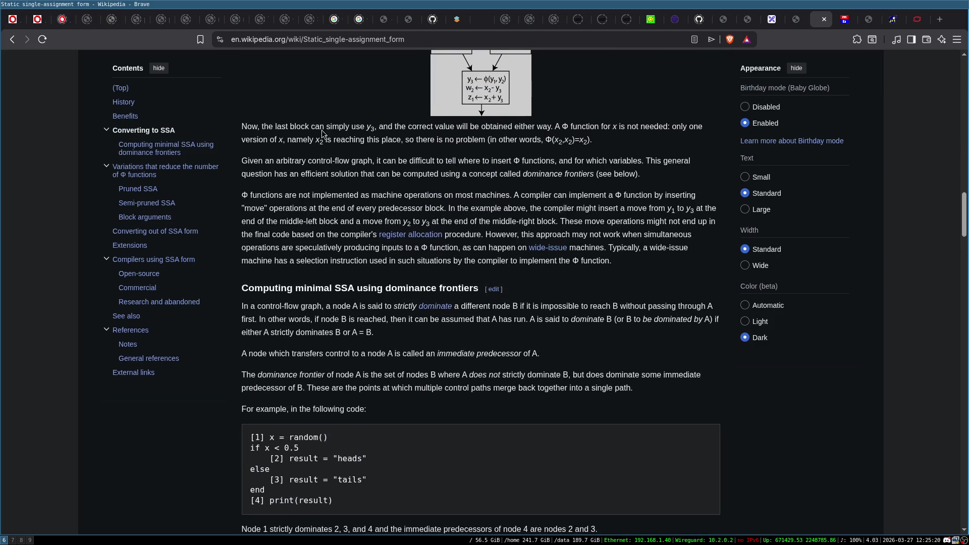
# - Open the 1991 Cytron et al. PDF from note 8 in a background tab
pyautogui.scroll(-6, 395, 276)
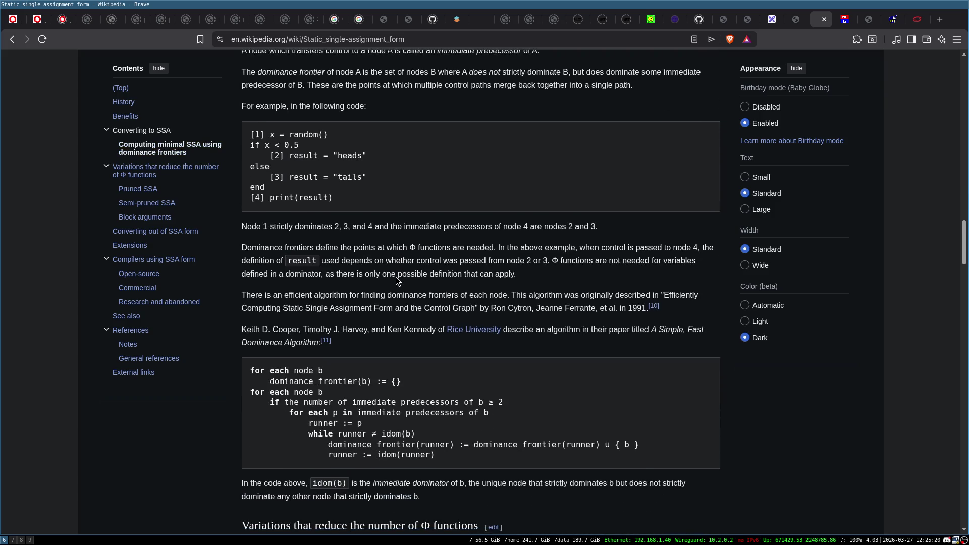
pyautogui.scroll(-5, 395, 277)
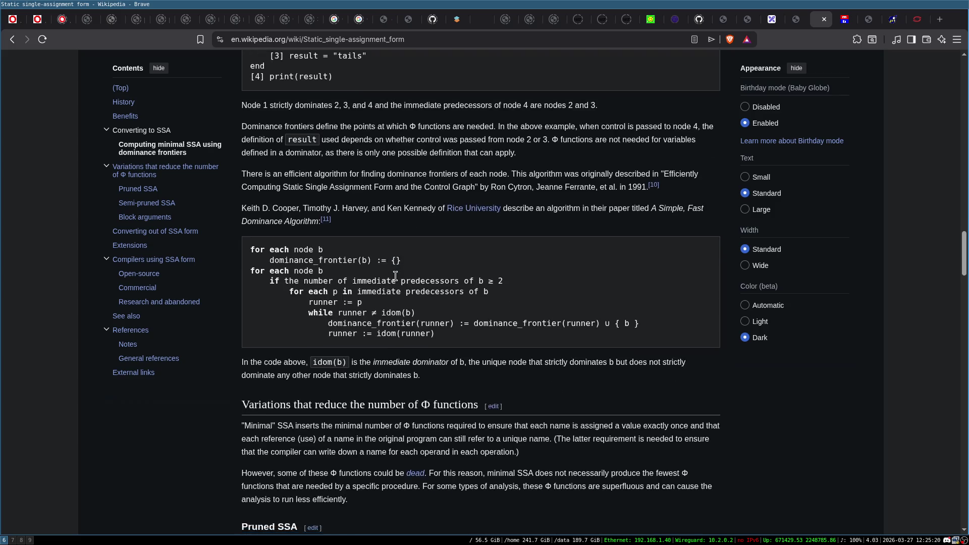
pyautogui.scroll(-3, 395, 276)
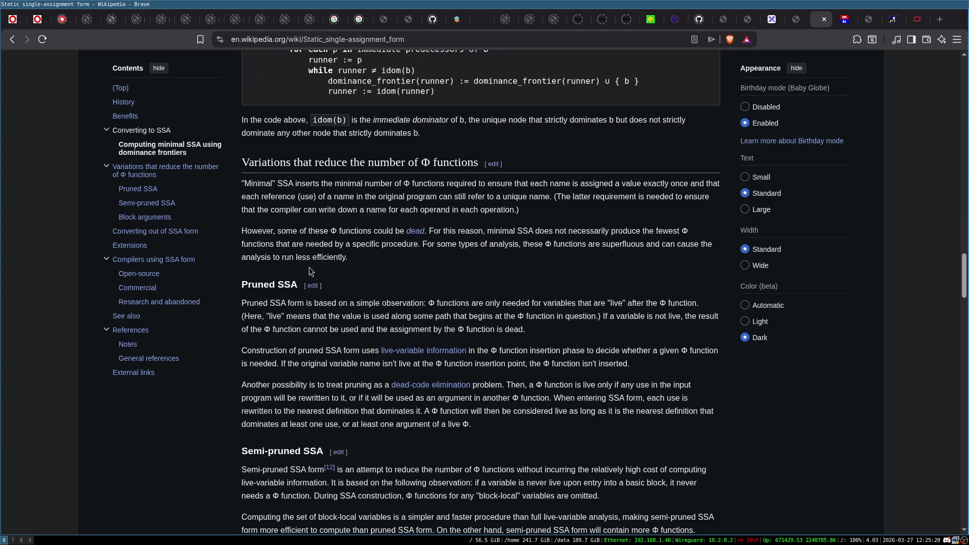
pyautogui.scroll(-4, 356, 293)
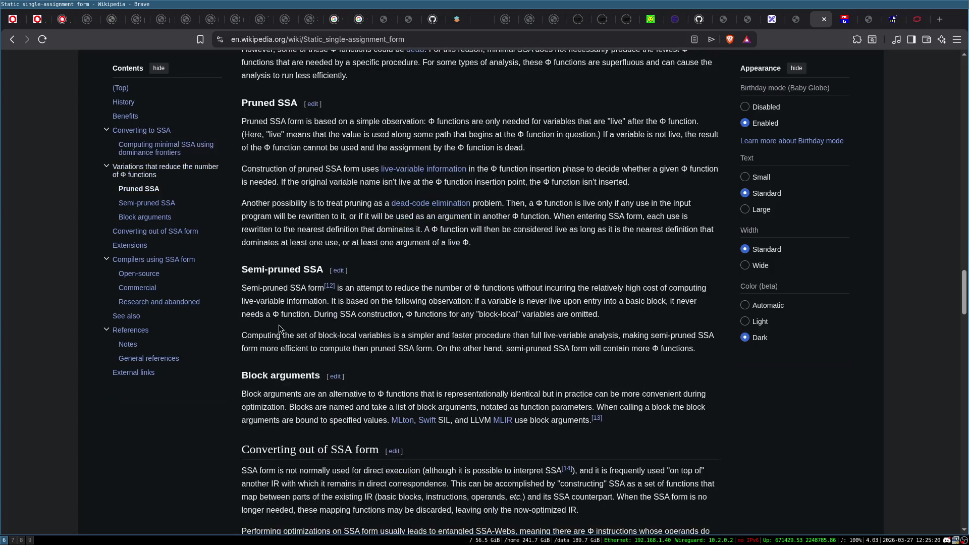
pyautogui.scroll(-12, 254, 334)
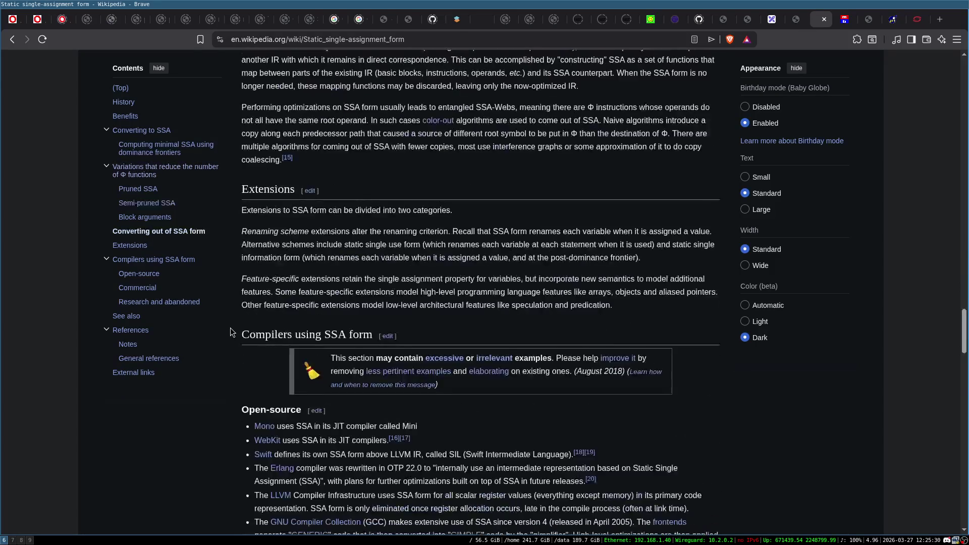
pyautogui.scroll(-15, 230, 332)
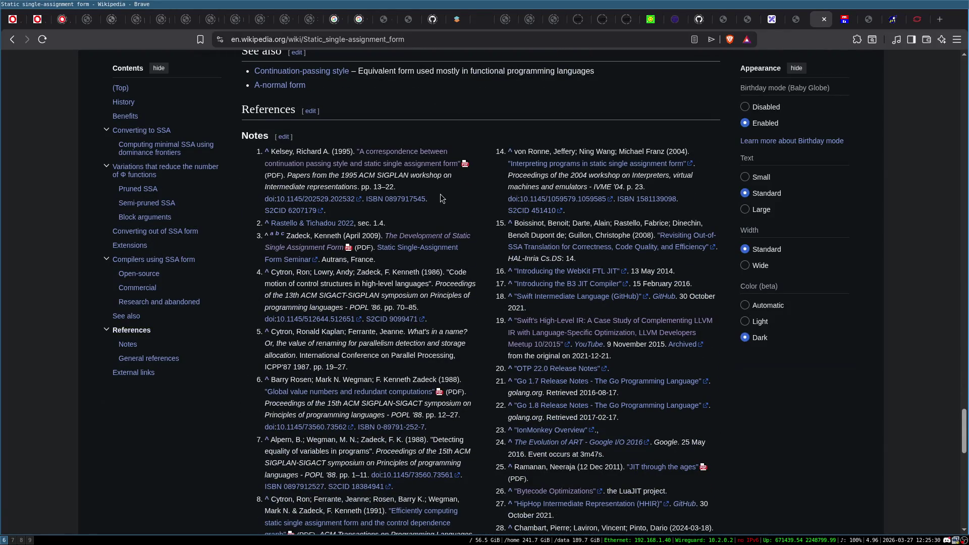
pyautogui.scroll(-1, 247, 314)
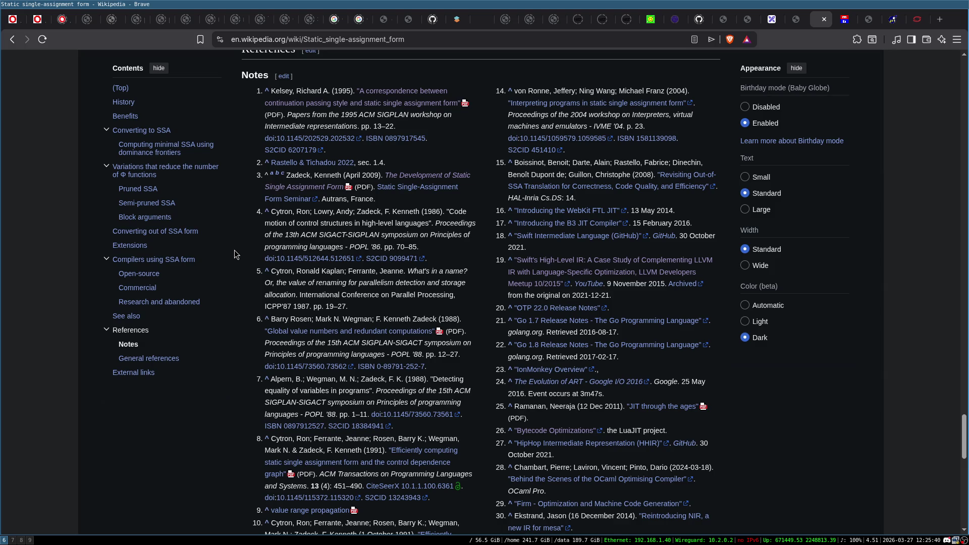
pyautogui.scroll(-4, 234, 254)
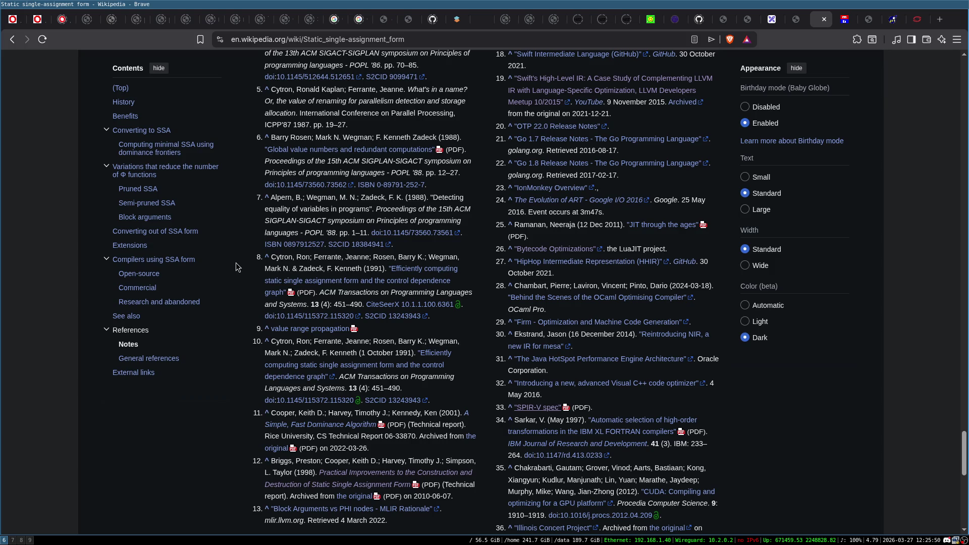
pyautogui.middleClick(438, 277)
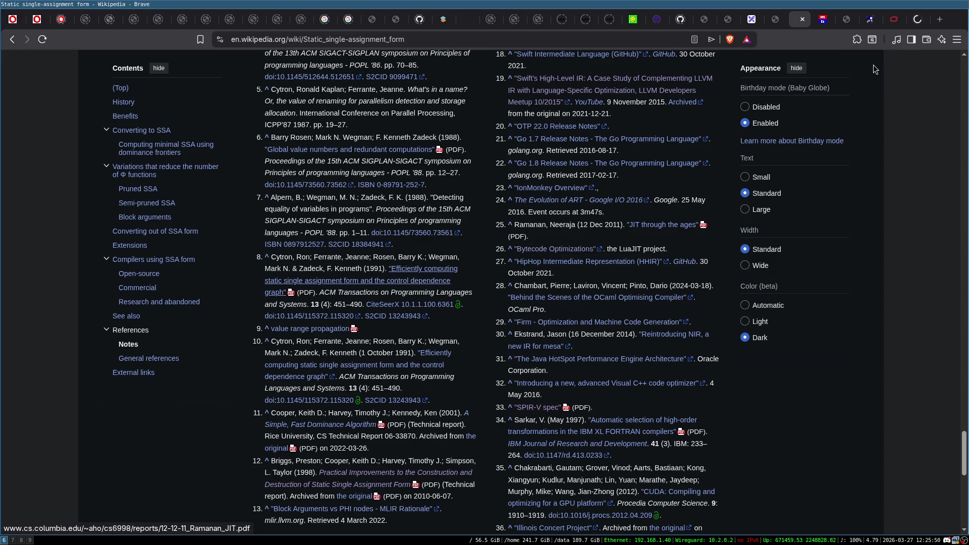
# - Switch to the ssaCytron.pdf tab, zoom it to 133%, and start reading
pyautogui.click(920, 20)
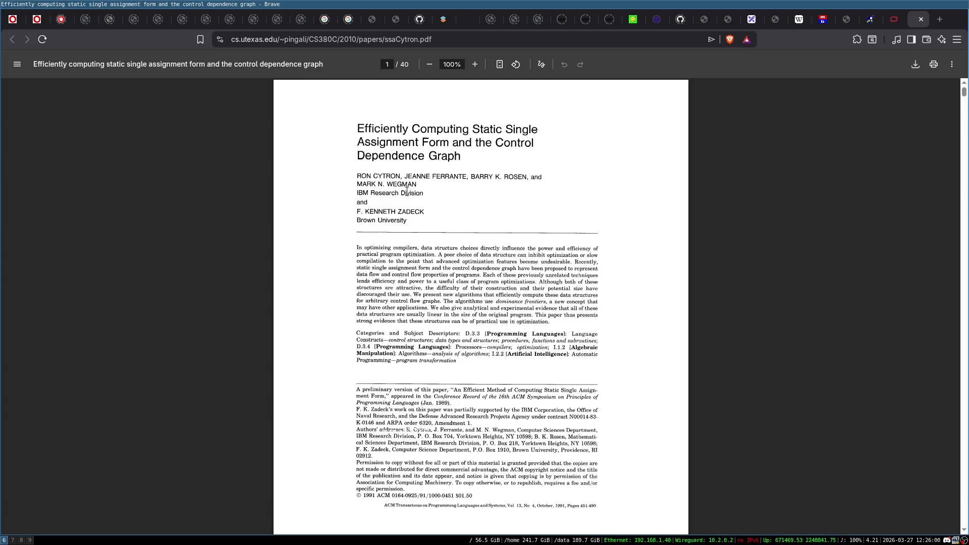
pyautogui.click(474, 64)
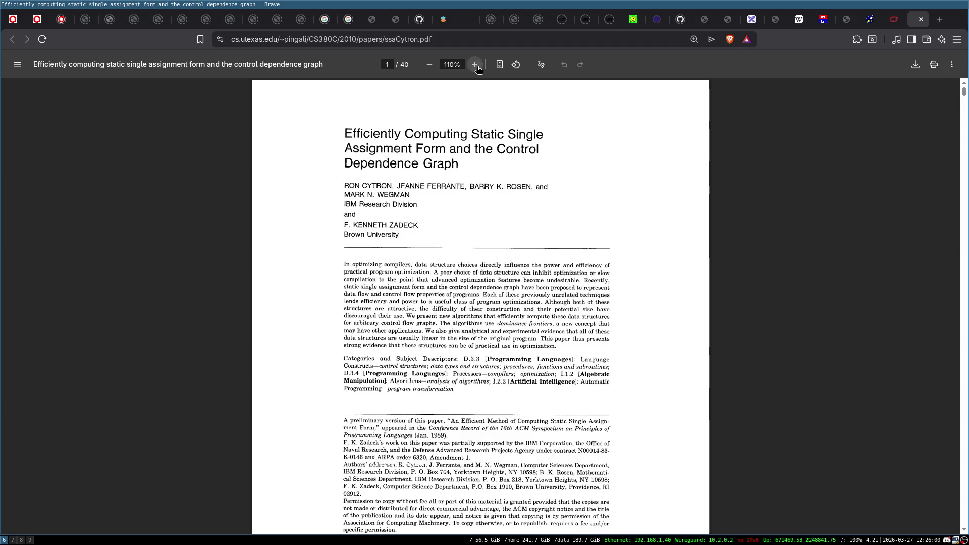
pyautogui.scroll(-5, 579, 255)
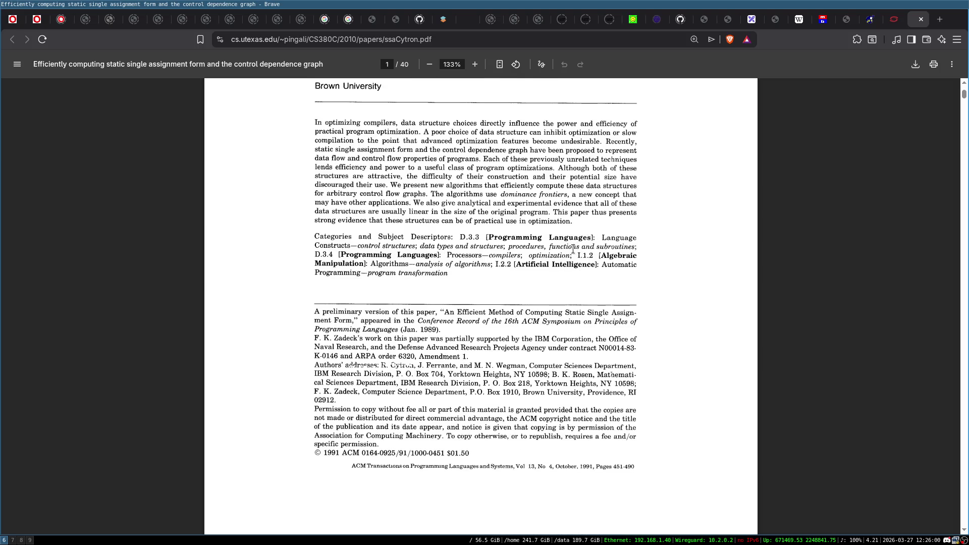
pyautogui.scroll(-18, 534, 216)
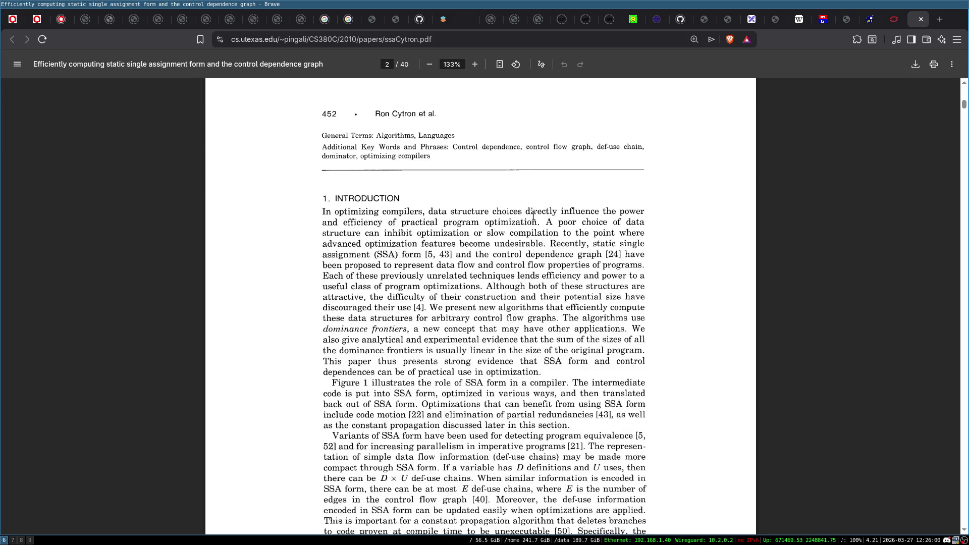
pyautogui.scroll(-2, 534, 215)
pyautogui.scroll(2, 532, 222)
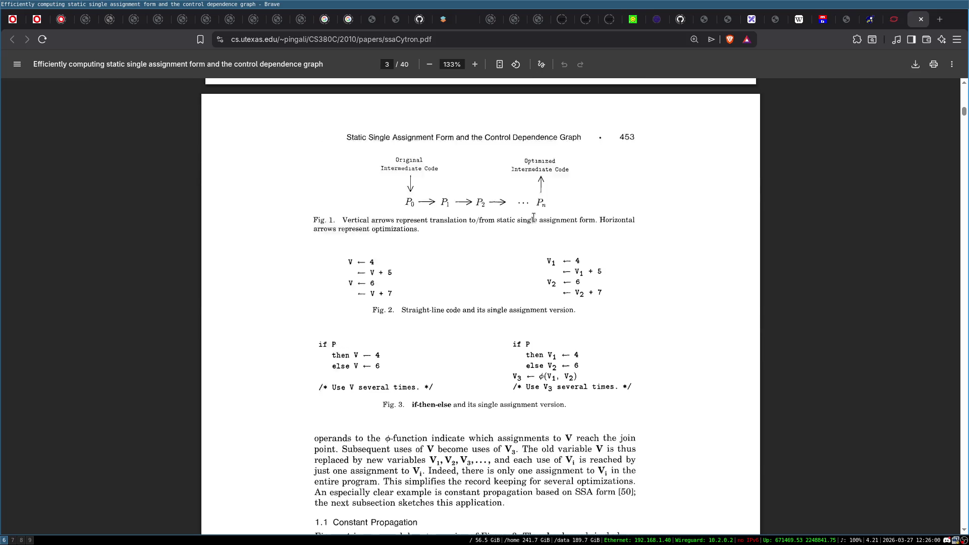
pyautogui.scroll(-20, 531, 226)
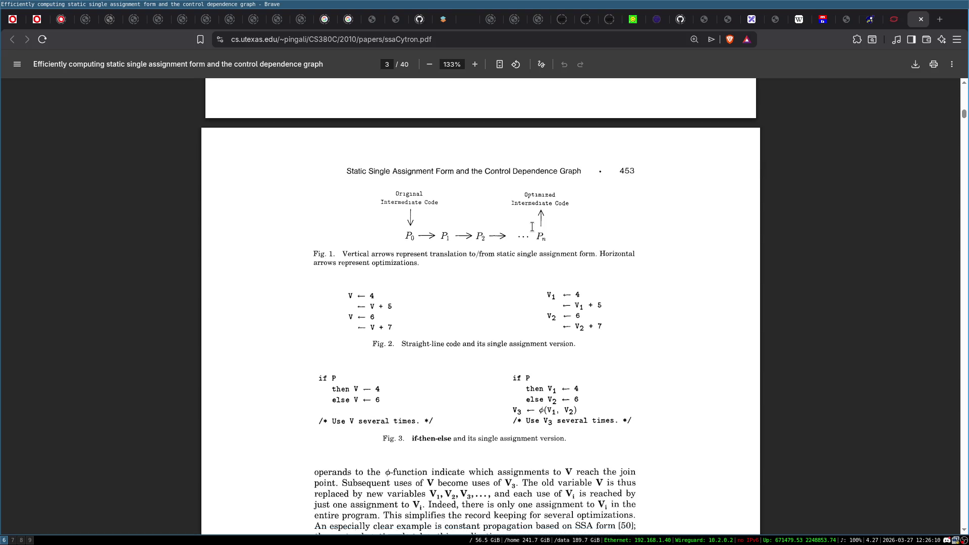
pyautogui.scroll(-19, 532, 225)
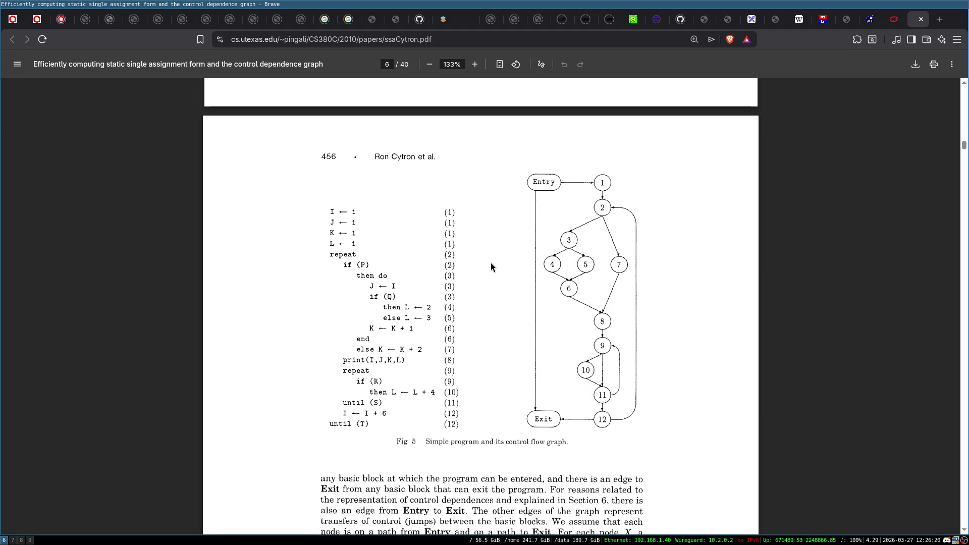
# - Read on to Fig. 6 on page 8, then return to the Emacs workspace
pyautogui.scroll(-1, 494, 268)
pyautogui.scroll(-3, 395, 226)
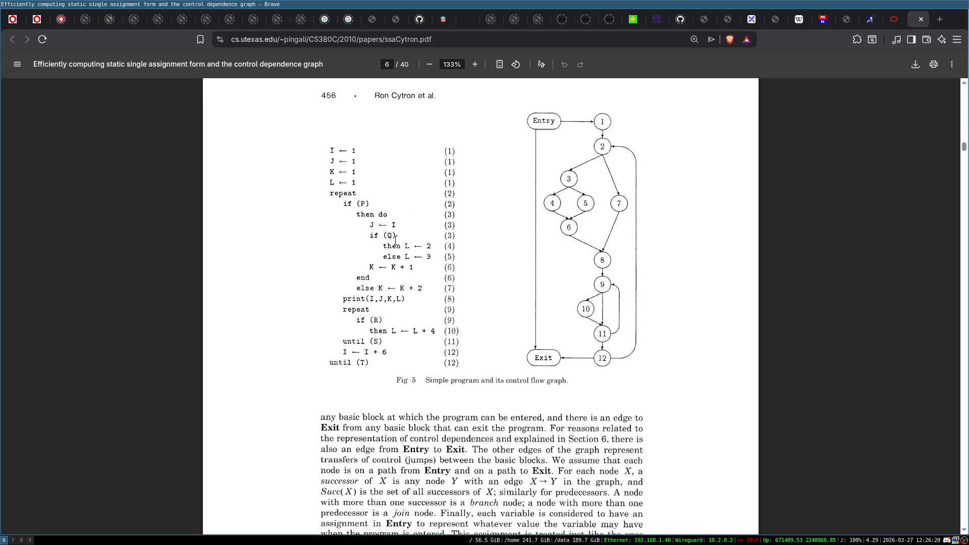
pyautogui.scroll(-6, 430, 289)
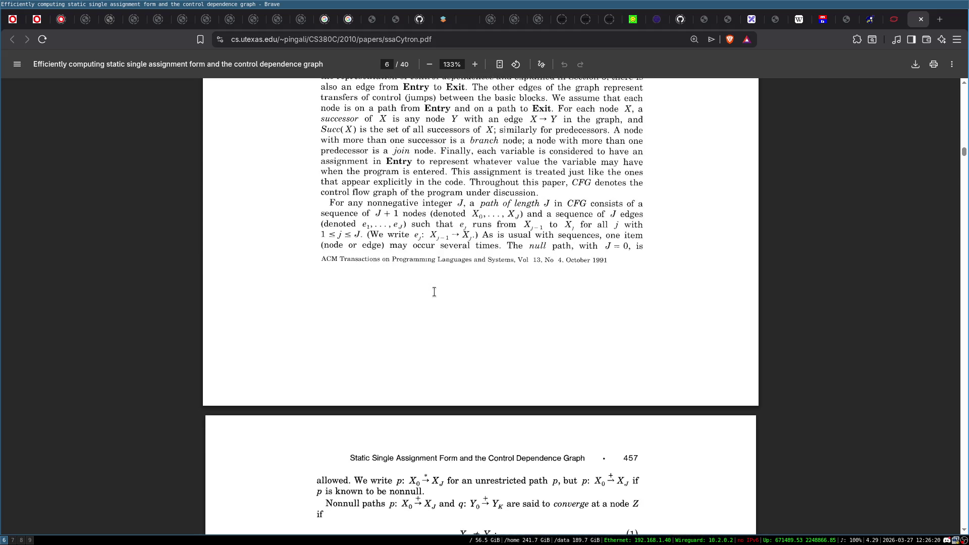
pyautogui.scroll(10, 434, 291)
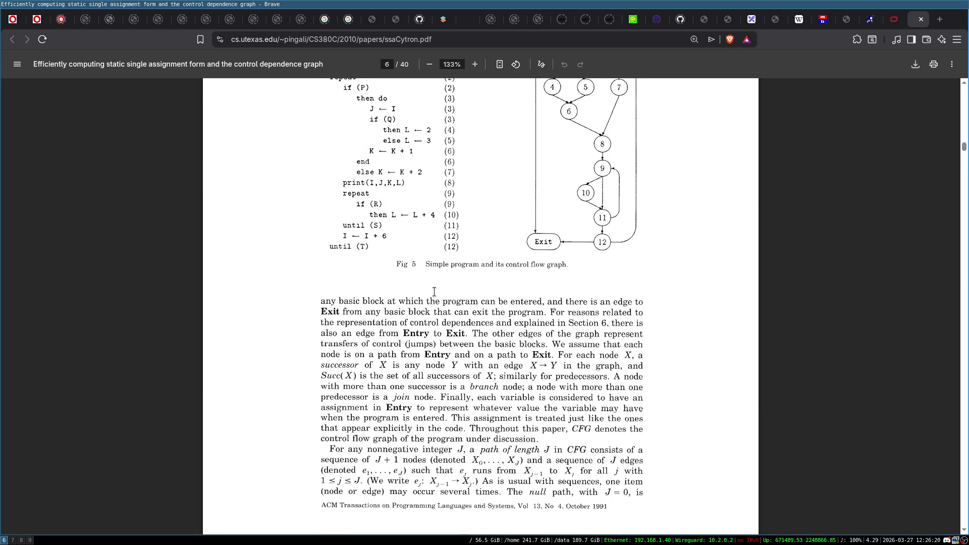
pyautogui.scroll(-10, 539, 260)
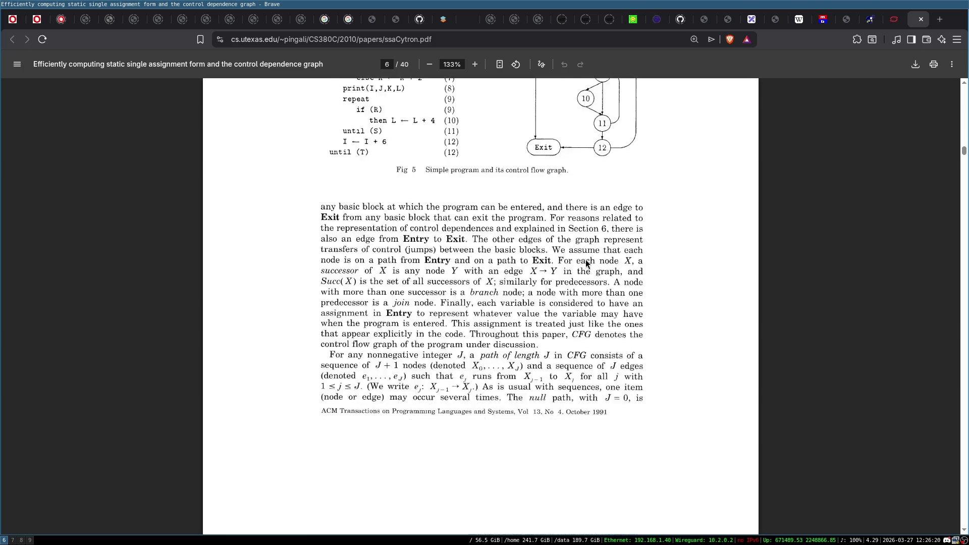
pyautogui.scroll(-6, 460, 301)
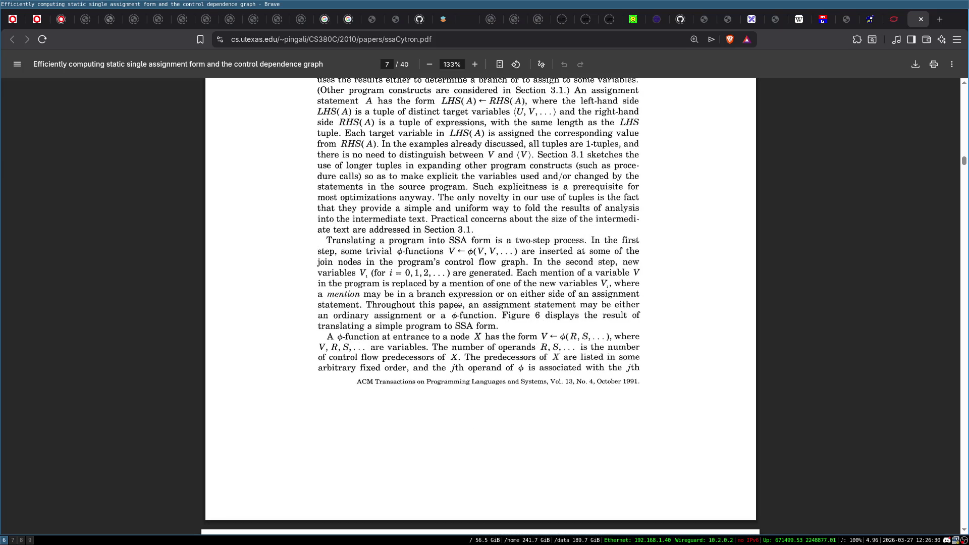
pyautogui.scroll(-9, 460, 301)
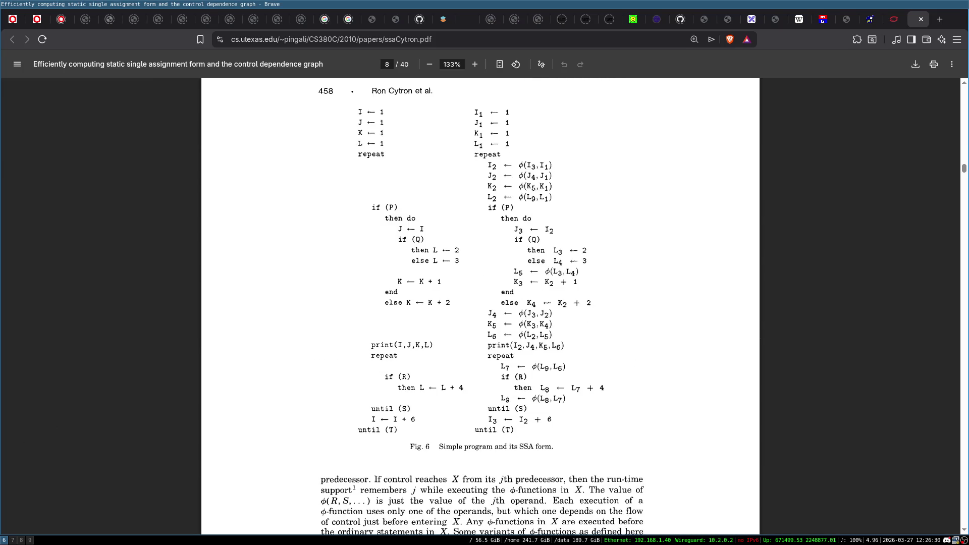
pyautogui.click(20, 540)
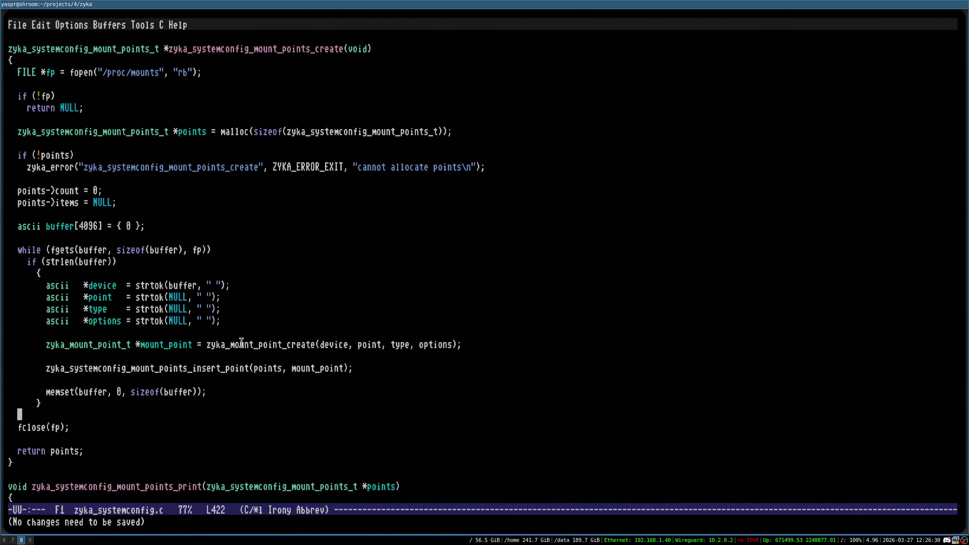
# - Quit Emacs, open a new terminal pane, and list the projects directory
pyautogui.hotkey('ctrl', 'x')
pyautogui.hotkey('ctrl', 'c')
pyautogui.press('super+Return')
pyautogui.write('cd')
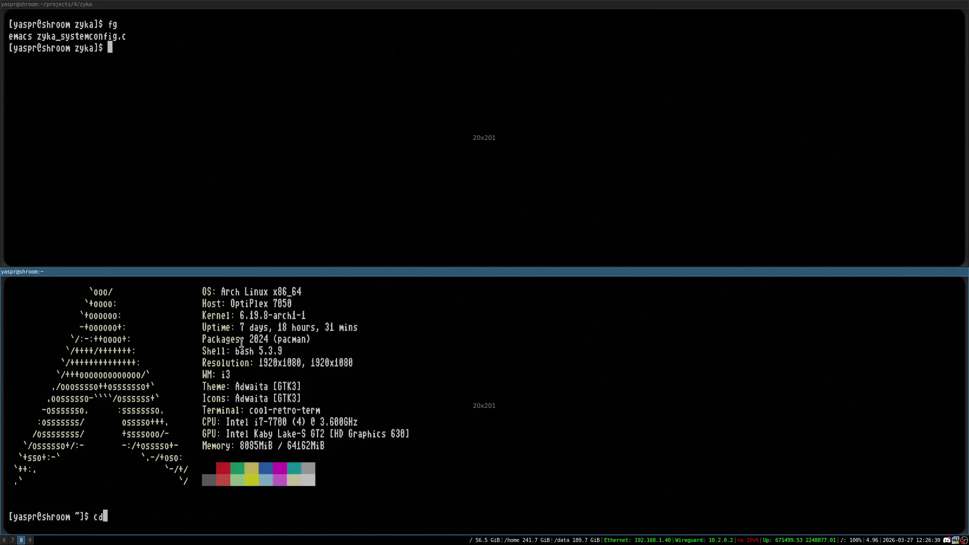
pyautogui.write(' projects/')
pyautogui.press('Return')
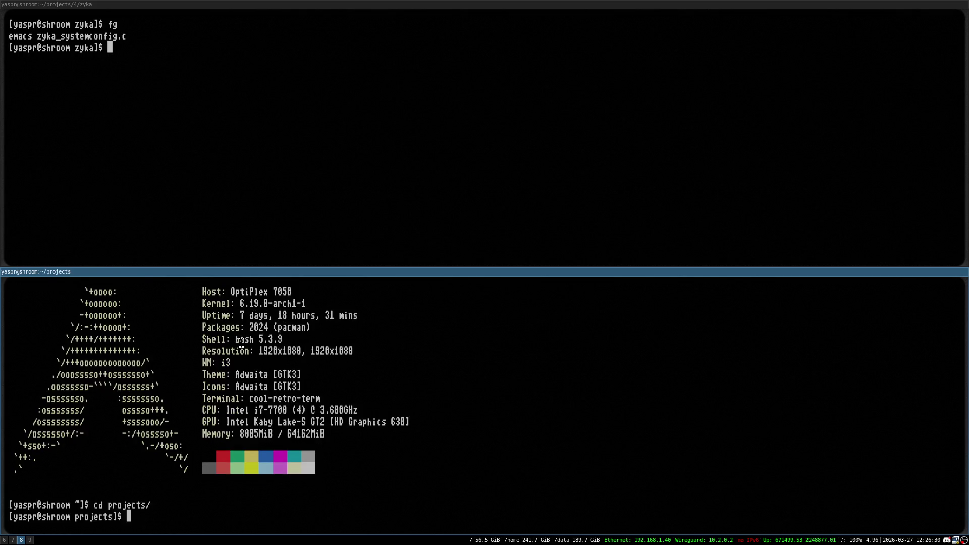
pyautogui.hotkey('ctrl', 'l')
pyautogui.write('ls')
pyautogui.press('Return')
# - Change into ~/projects/3/yin and list its files
pyautogui.hotkey('ctrl', 'l')
pyautogui.write('cd ')
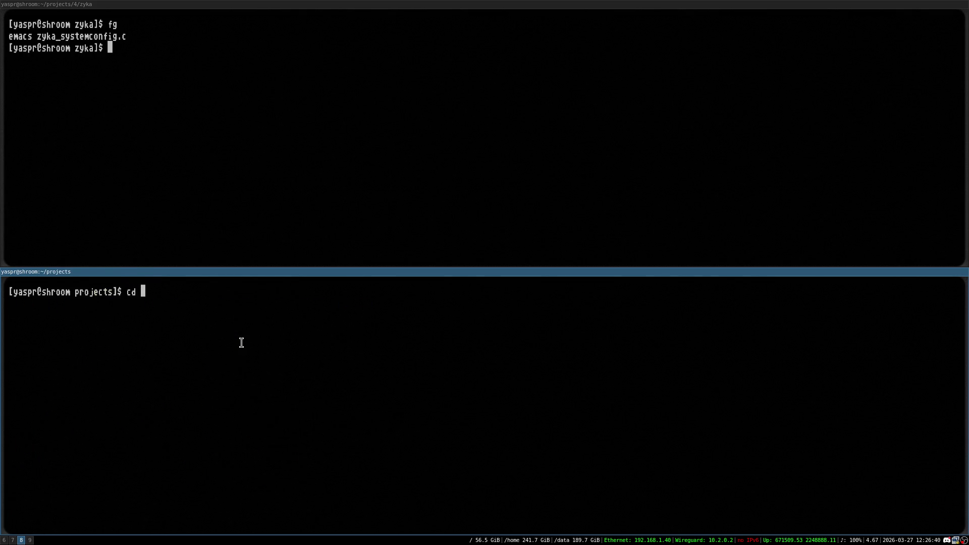
pyautogui.write('3')
pyautogui.press('Return')
pyautogui.write('cd yion')
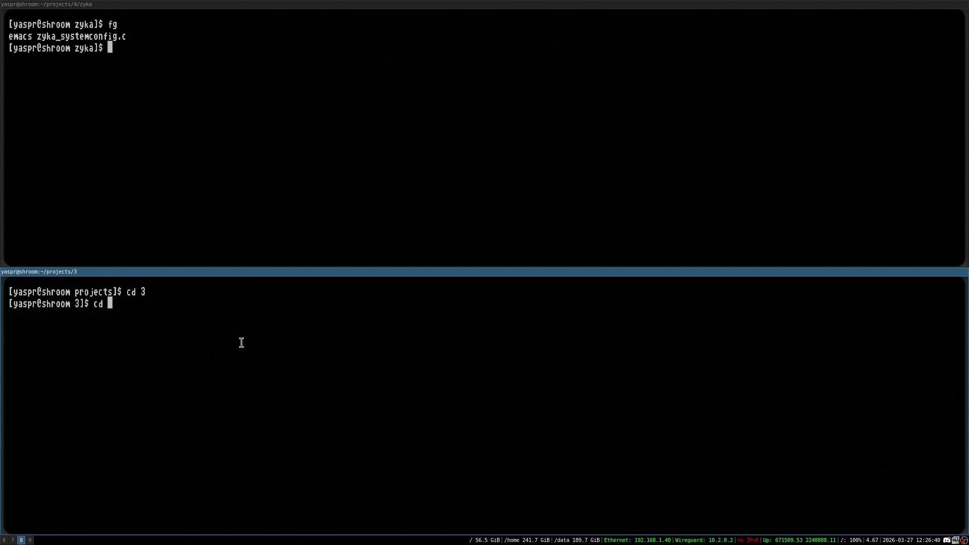
pyautogui.press('BackSpace')
pyautogui.press('BackSpace')
pyautogui.press('Tab')
pyautogui.press('Return')
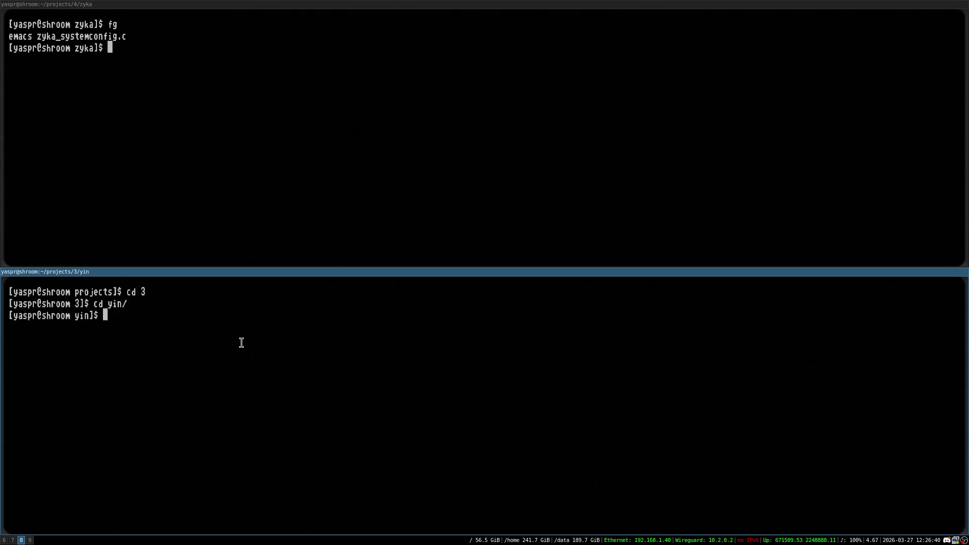
pyautogui.hotkey('ctrl', 'l')
pyautogui.write('ls')
pyautogui.press('Return')
# - Type 'eog .' at the yin prompt with both terminal panes visible
pyautogui.press('super+f')
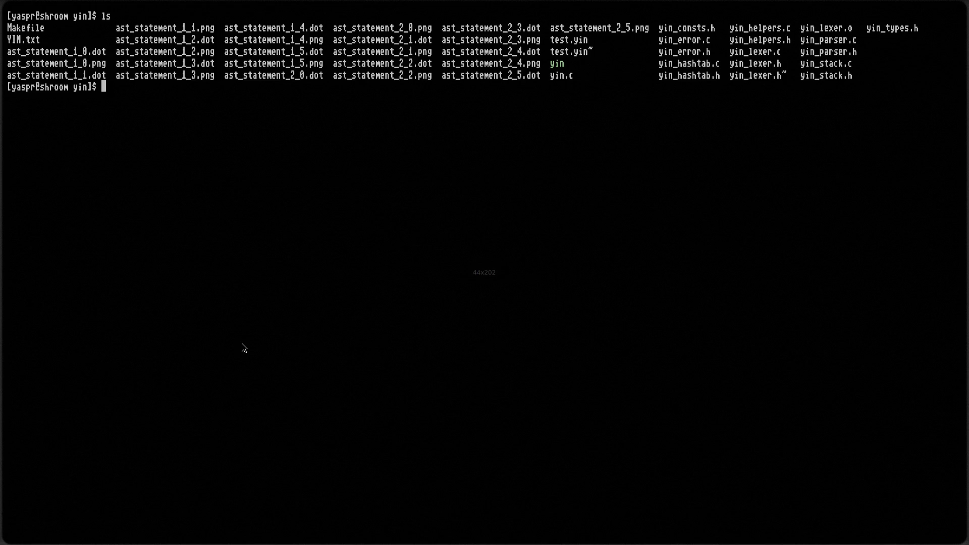
pyautogui.write('eog')
pyautogui.press('super+f')
pyautogui.write('.')
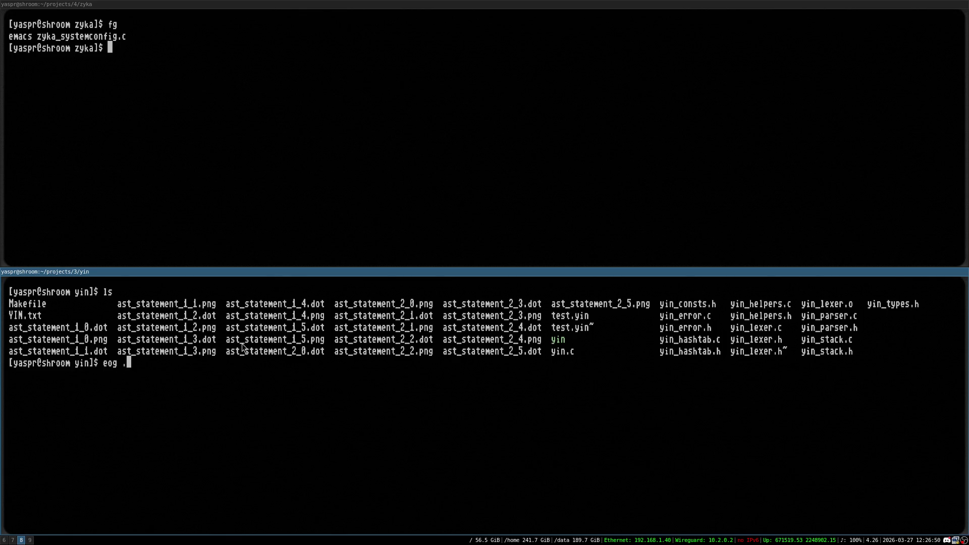
# - Run 'eog .' and tile Eye of GNOME into a full-height right column
pyautogui.press('Return')
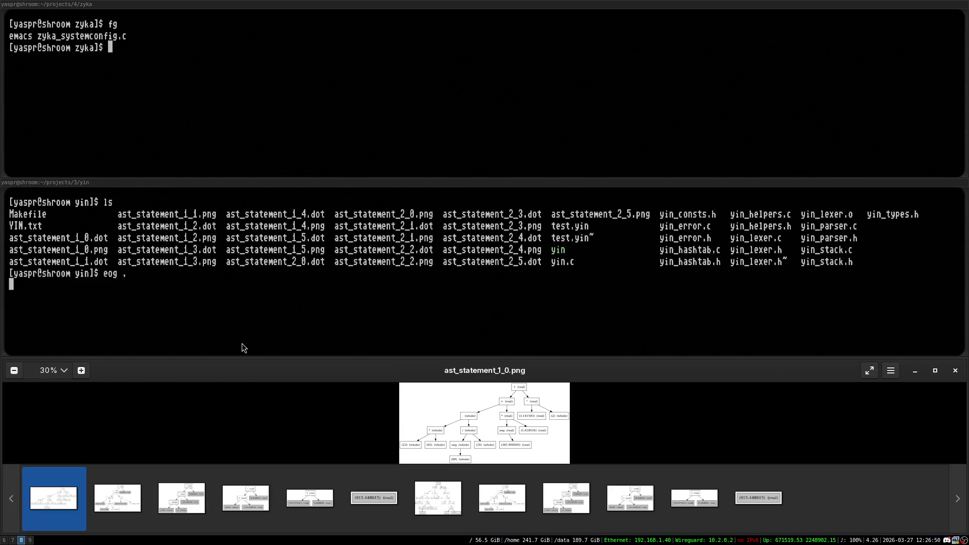
pyautogui.press('super+shift+Right')
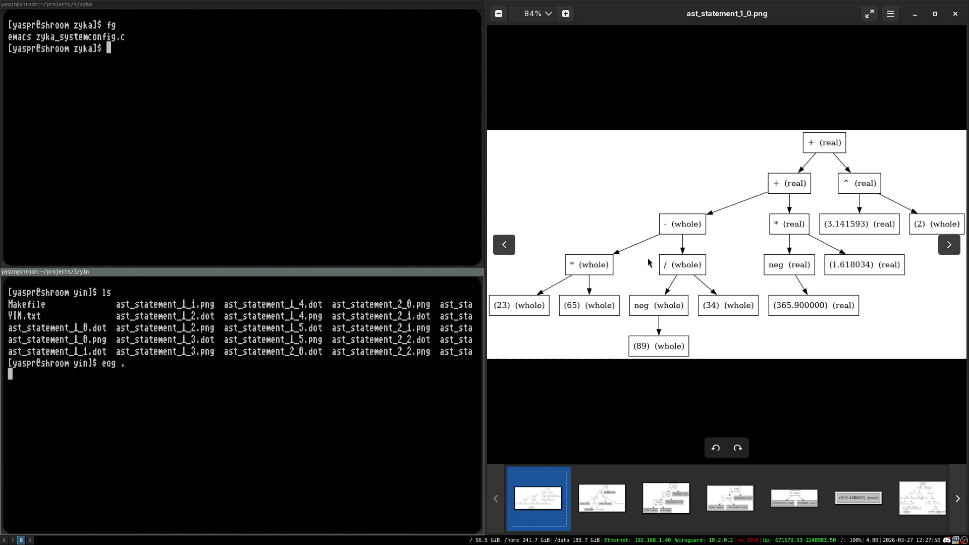
pyautogui.press('Right')
pyautogui.press('Left')
# - Page through ast_statement_1_1 to 1_3 and back to 1_0, then switch to workspace 6
pyautogui.press('Right')
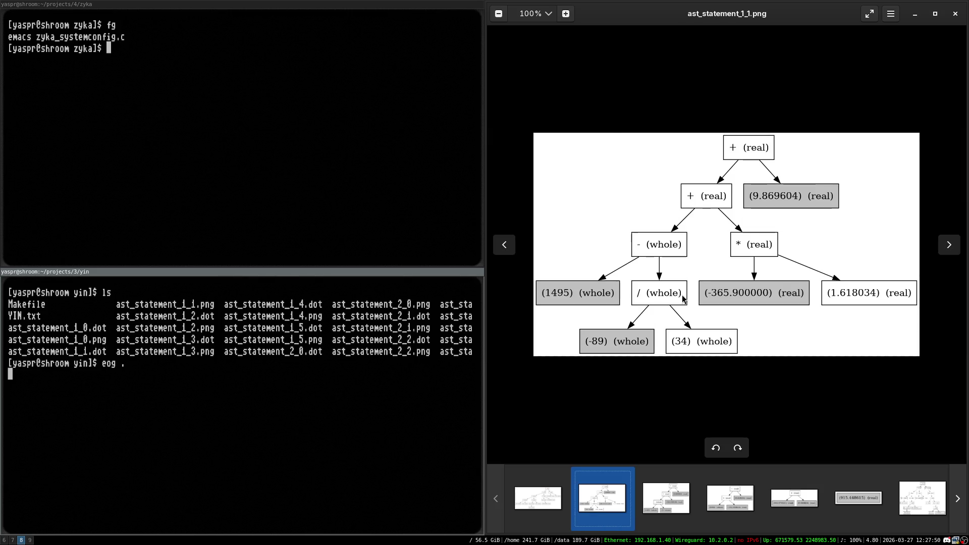
pyautogui.press('Right')
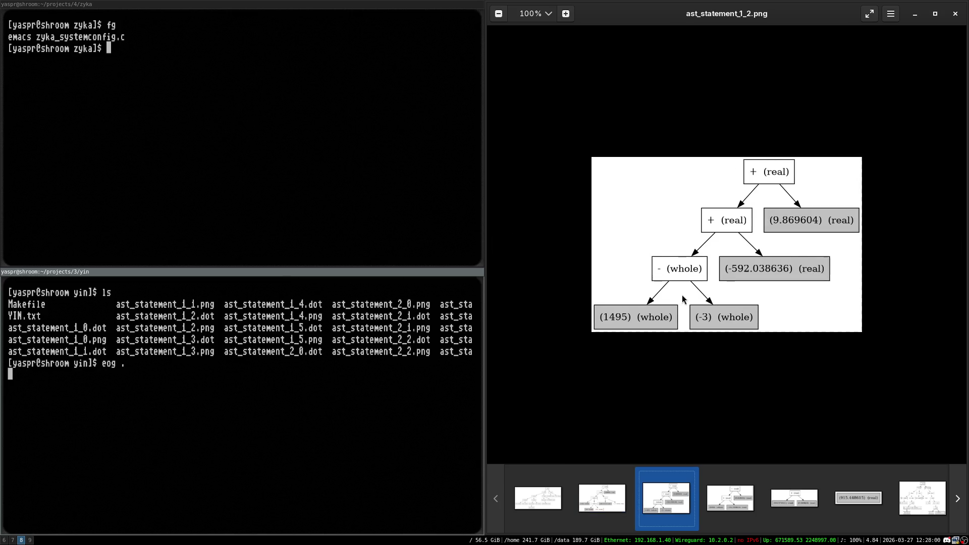
pyautogui.press('Right')
pyautogui.press('Right')
pyautogui.press('Right')
pyautogui.press('Left')
pyautogui.press('Left')
pyautogui.press('Left')
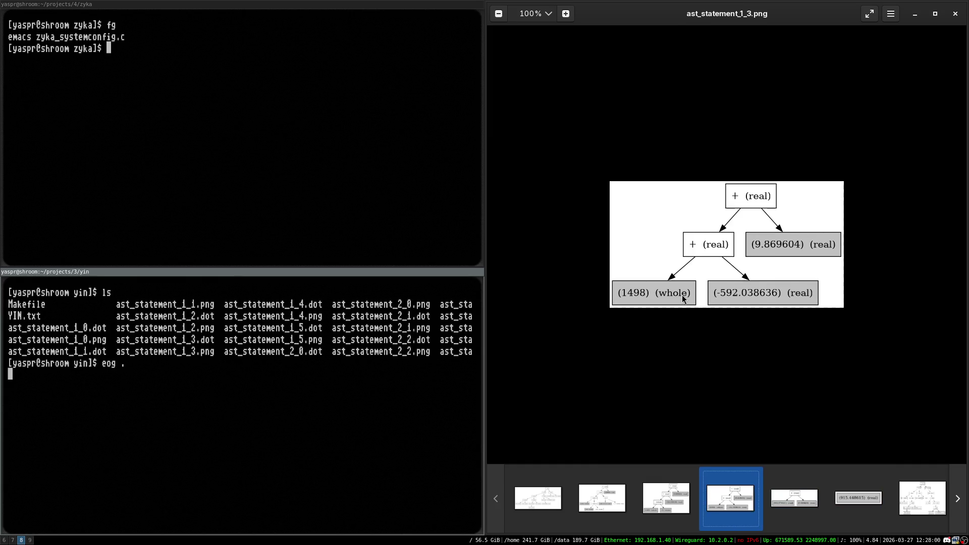
pyautogui.press('Left')
pyautogui.press('super+6')
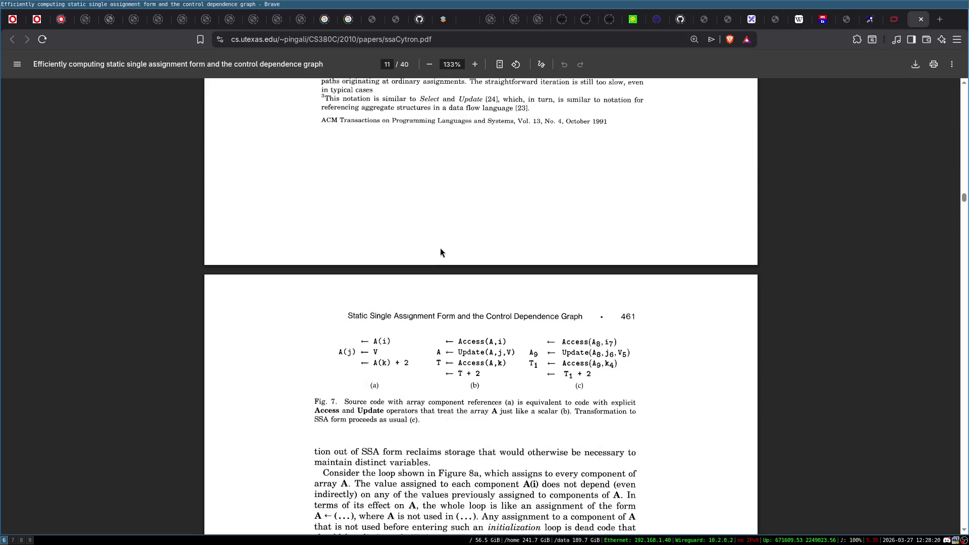
# - Read pages 10–14 of ssaCytron.pdf through the dominator-tree section
pyautogui.scroll(2, 446, 260)
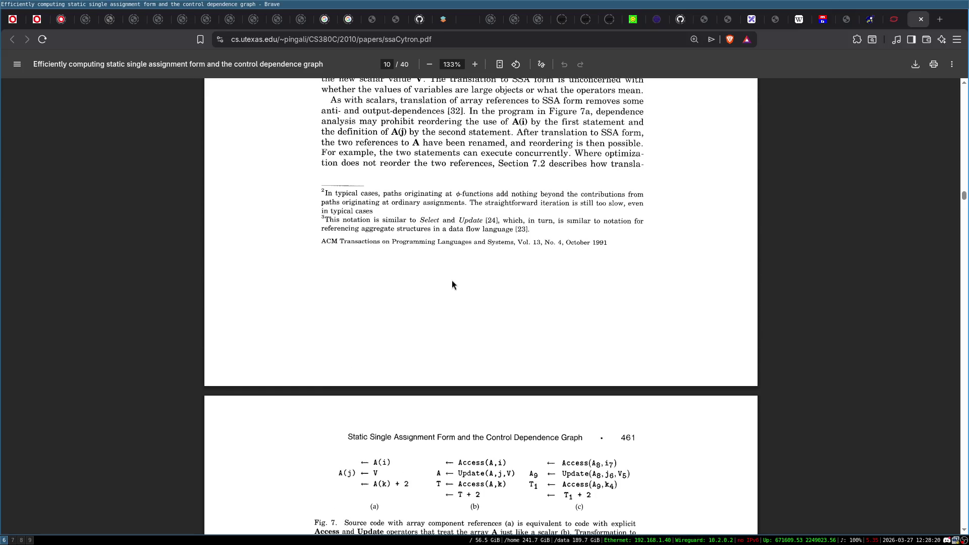
pyautogui.scroll(-14, 452, 284)
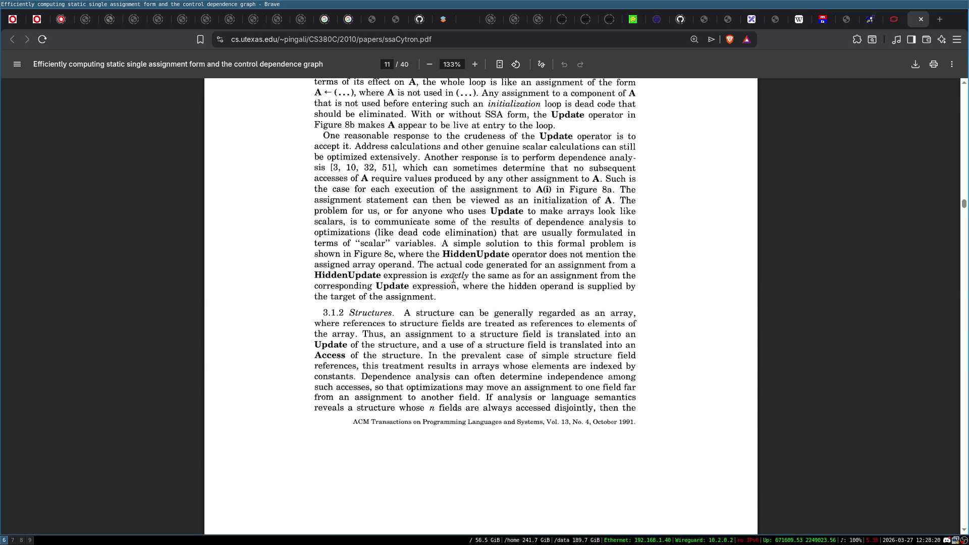
pyautogui.scroll(-4, 453, 278)
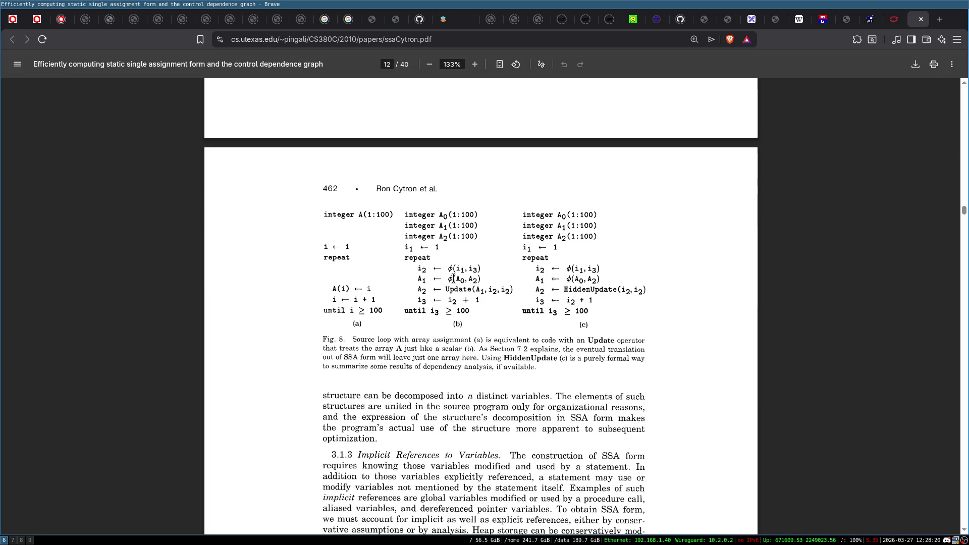
pyautogui.scroll(-8, 453, 278)
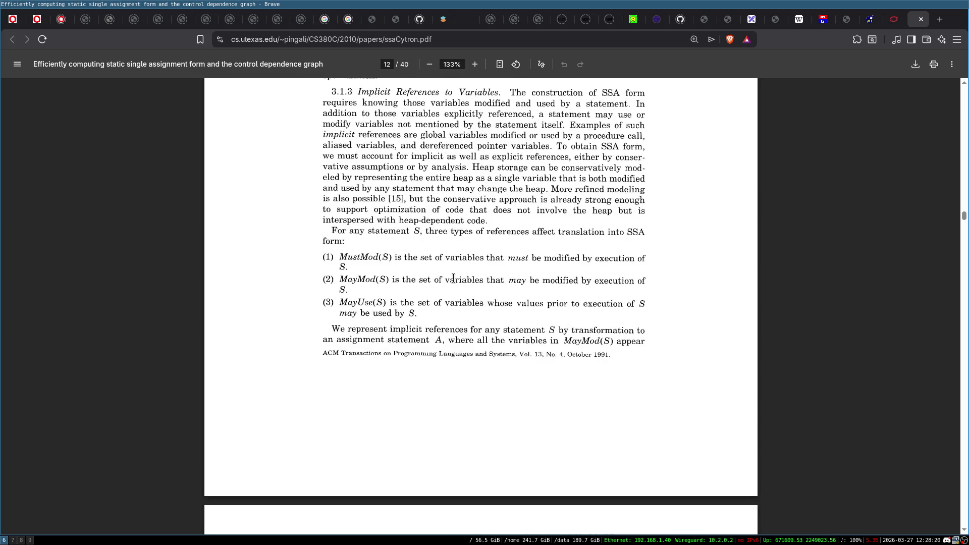
pyautogui.scroll(-10, 454, 279)
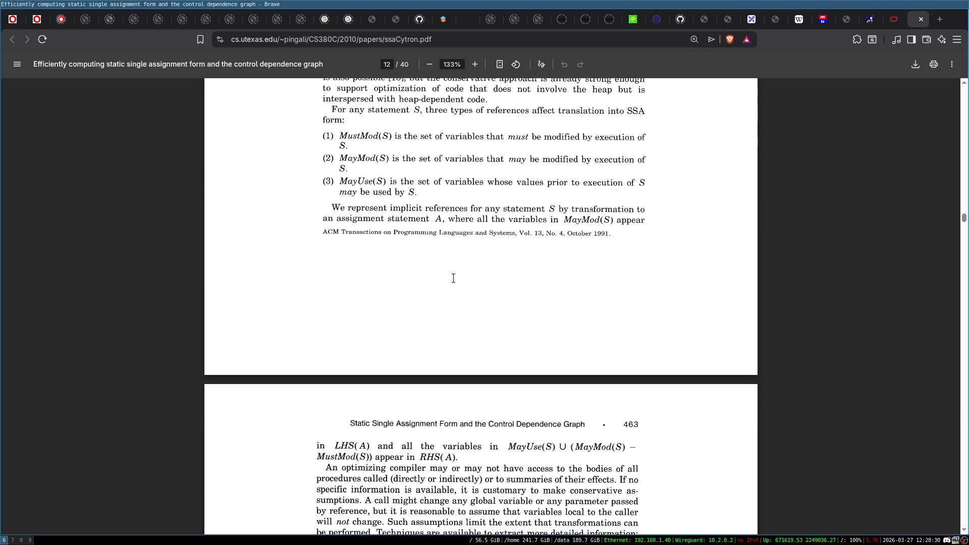
pyautogui.scroll(-5, 453, 278)
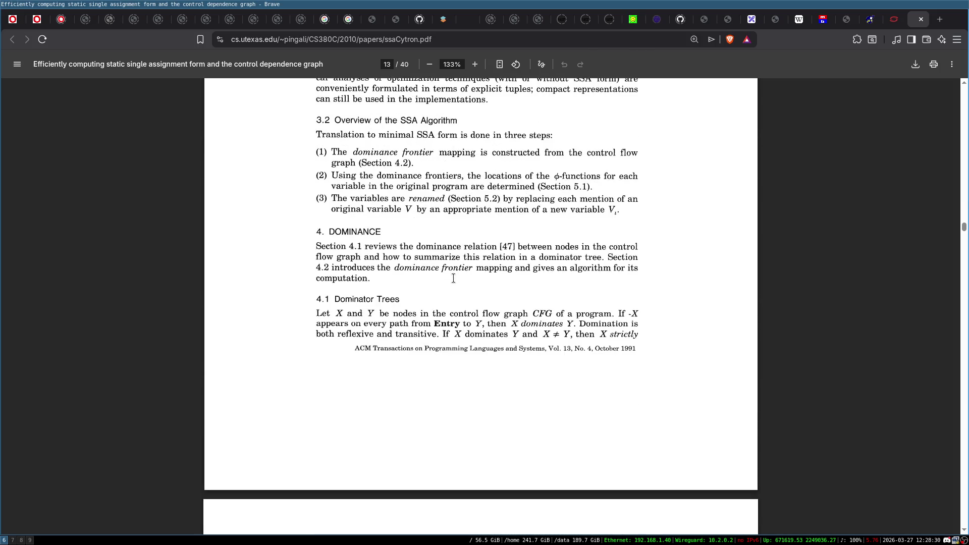
pyautogui.scroll(-1, 454, 278)
pyautogui.scroll(-7, 453, 278)
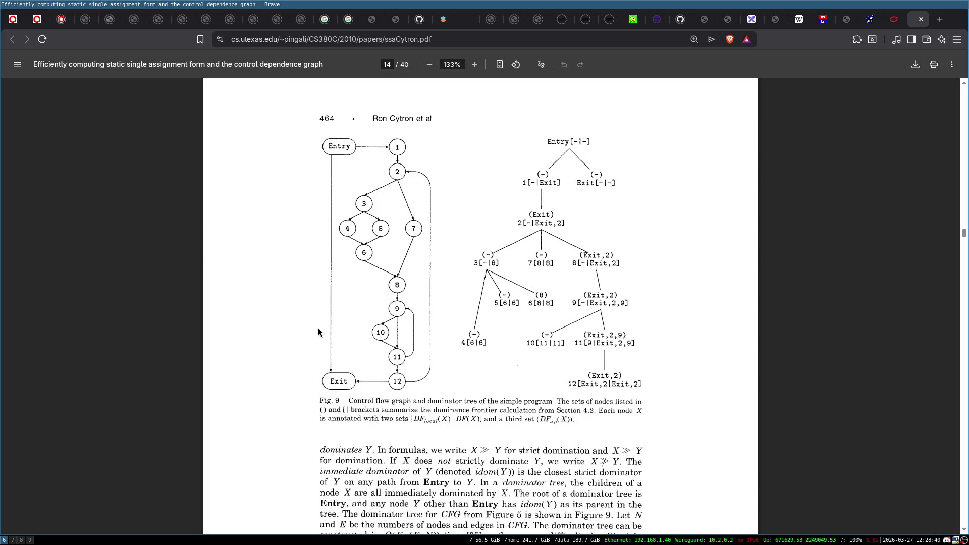
pyautogui.scroll(2, 318, 333)
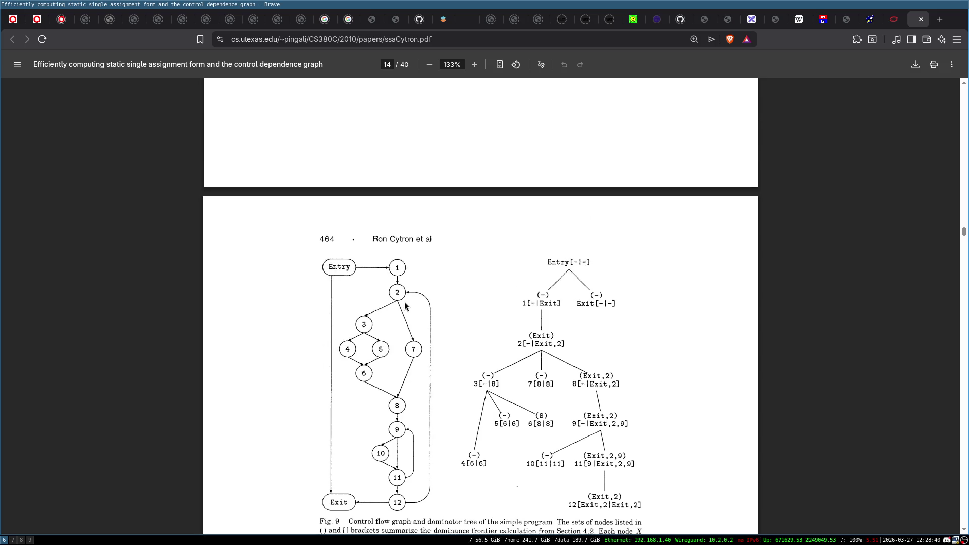
pyautogui.scroll(2, 429, 290)
pyautogui.scroll(2, 436, 286)
pyautogui.scroll(3, 551, 217)
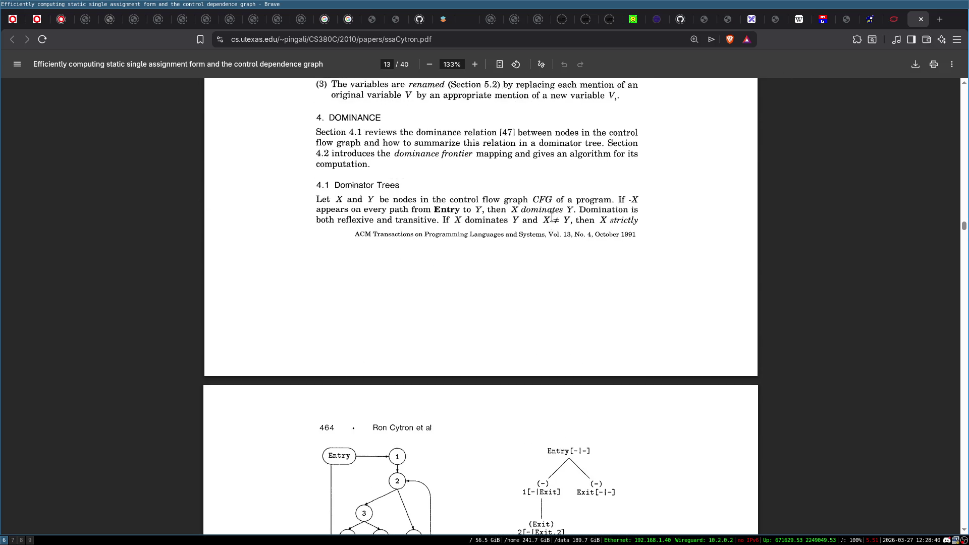
pyautogui.scroll(3, 551, 217)
# - Return to page 1 and scroll into the Introduction on page 2
pyautogui.press('Home')
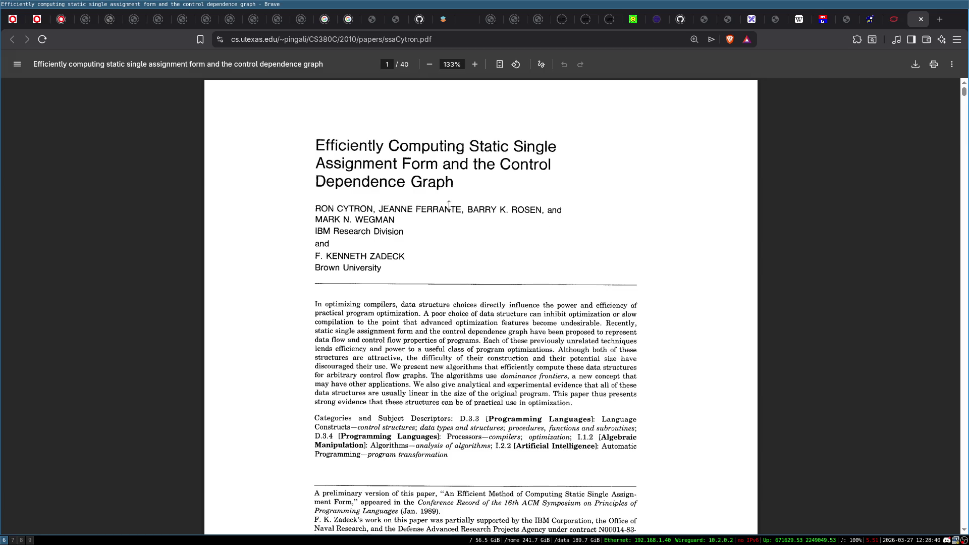
pyautogui.scroll(-5, 448, 206)
pyautogui.scroll(-3, 446, 219)
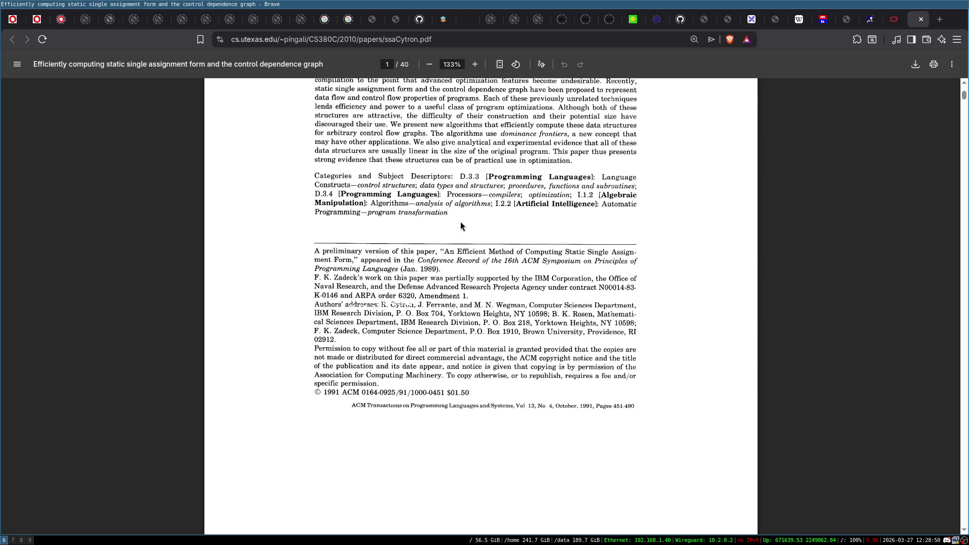
pyautogui.scroll(-10, 504, 211)
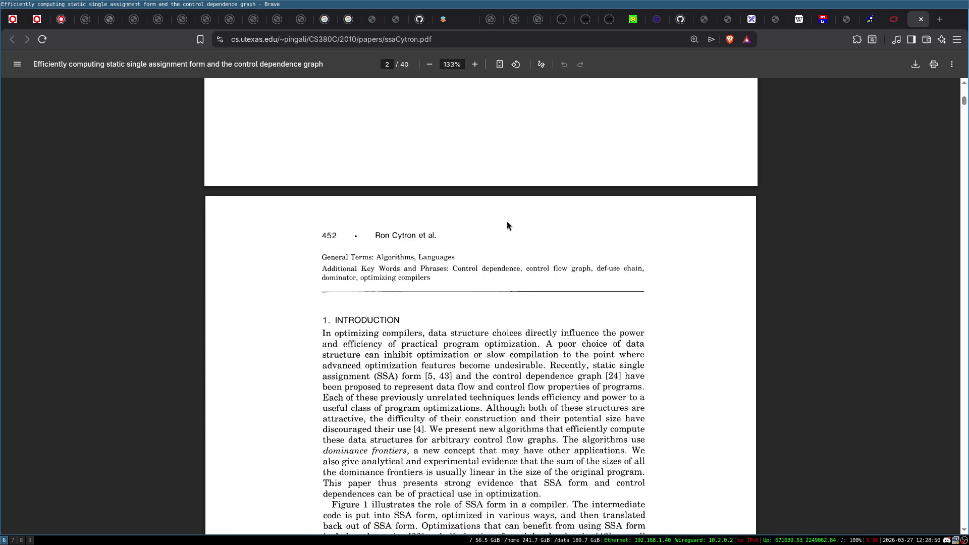
pyautogui.scroll(-3, 501, 247)
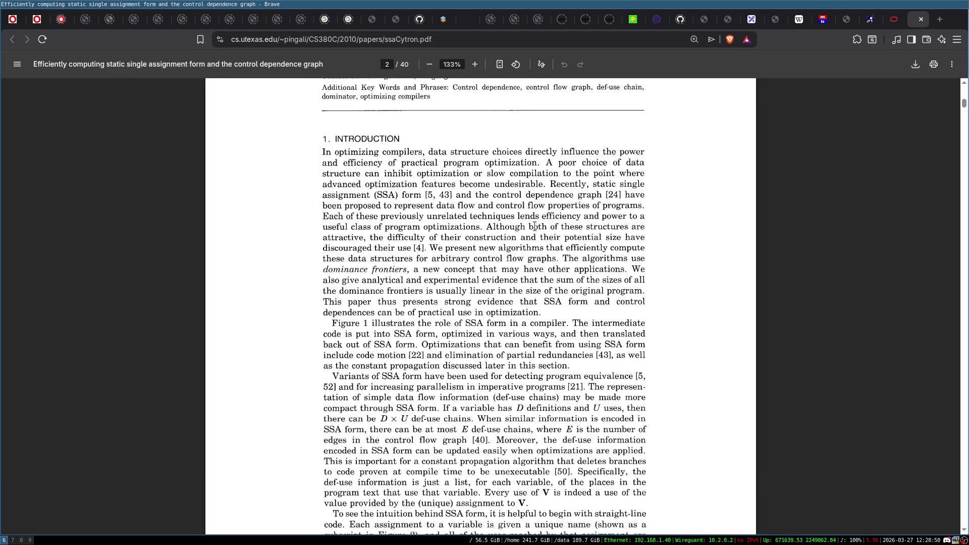
pyautogui.scroll(-2, 443, 199)
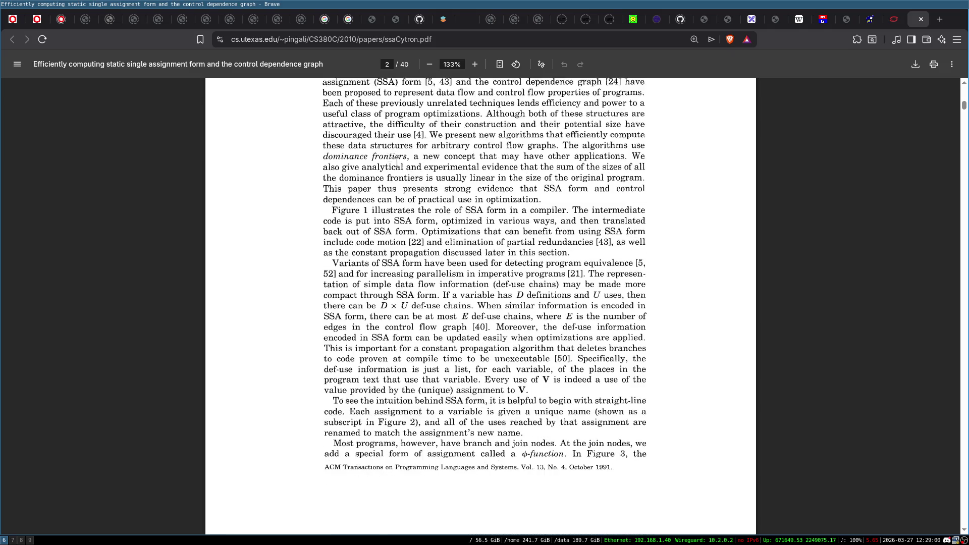
pyautogui.scroll(-4, 506, 196)
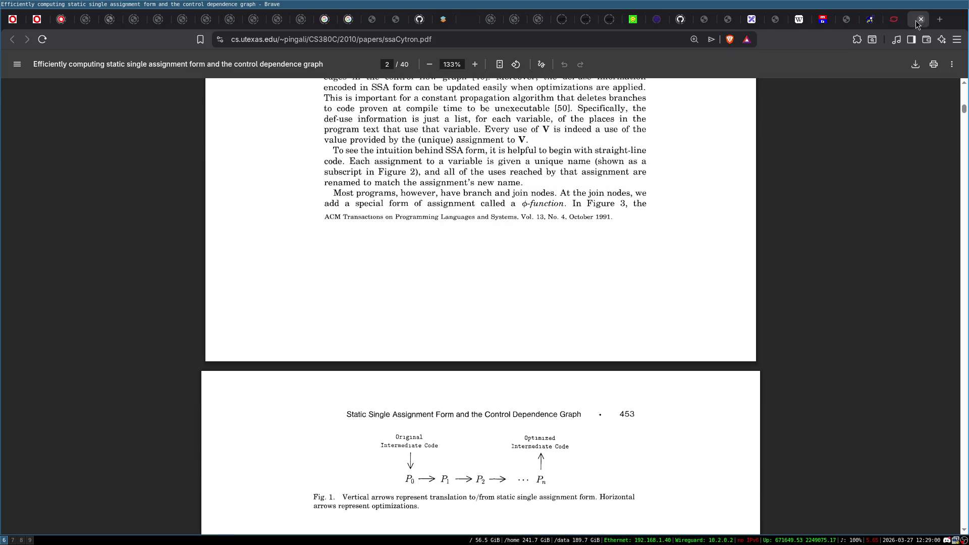
pyautogui.click(823, 24)
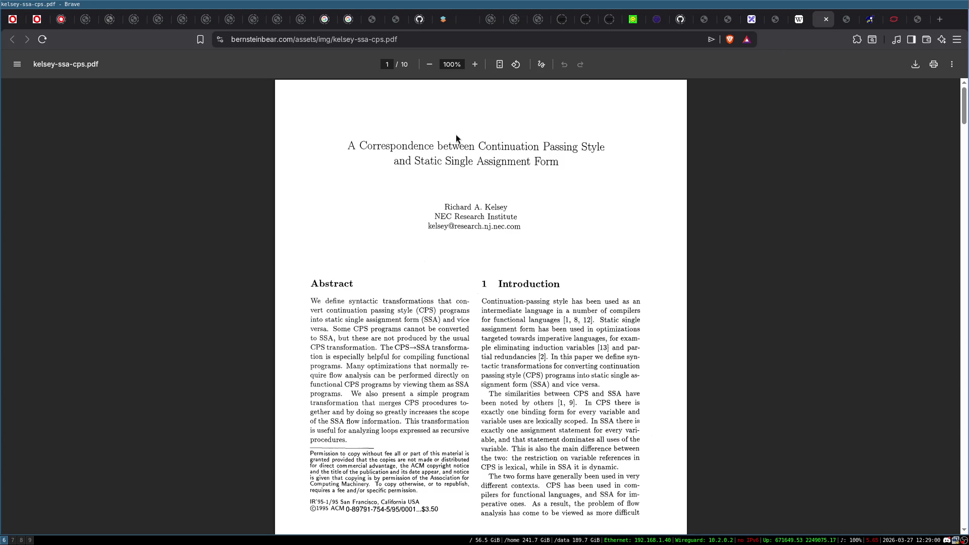
# - Glance back at ssaCytron.pdf, then view kelsey-ssa-cps.pdf from its first page
pyautogui.click(917, 19)
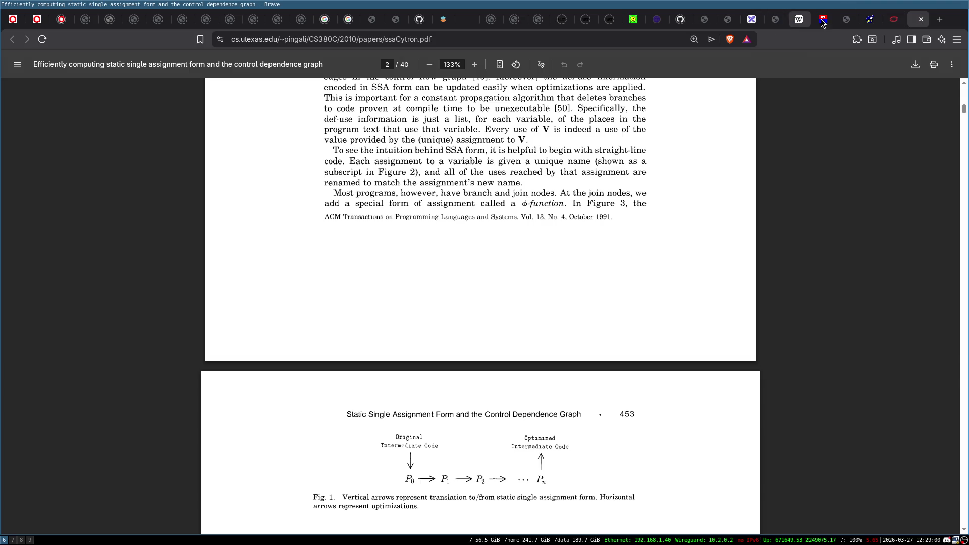
pyautogui.click(822, 20)
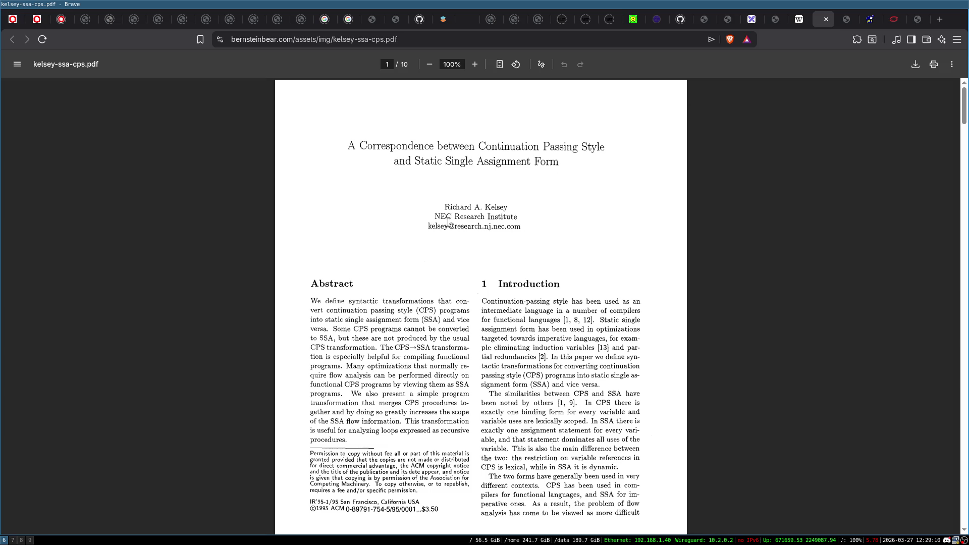
pyautogui.scroll(-10, 487, 217)
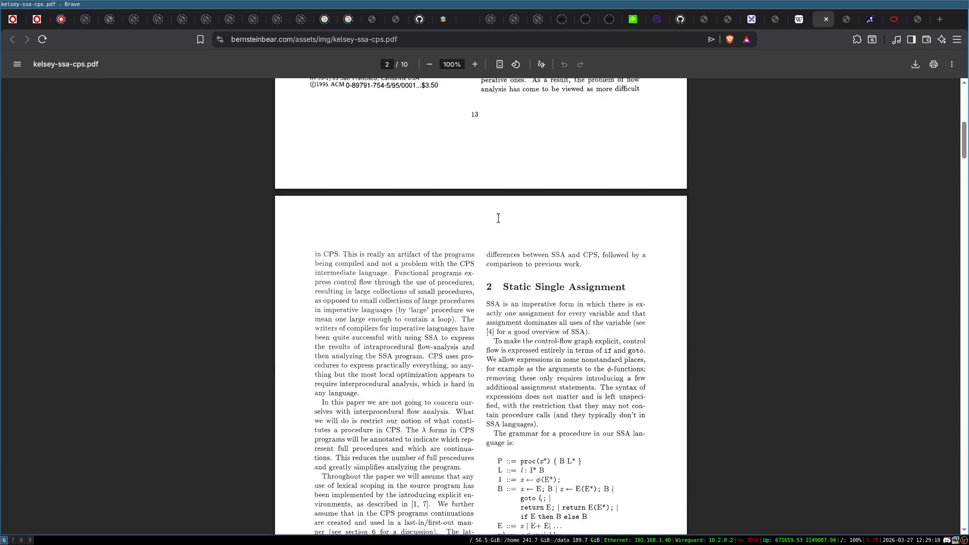
pyautogui.scroll(-5, 499, 218)
pyautogui.scroll(15, 539, 218)
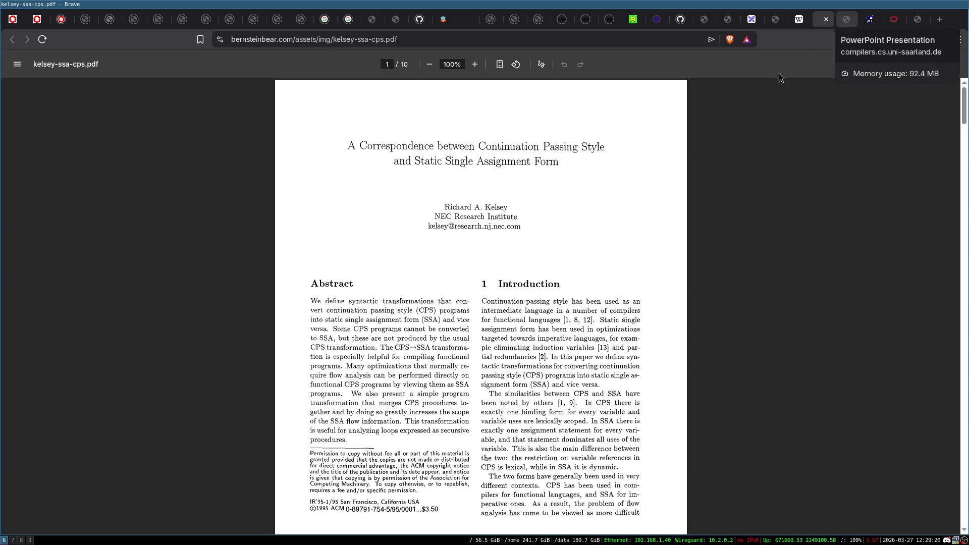
pyautogui.click(835, 20)
# - Skim the Zadeck 'Development of SSA Form' slides, then bring the luajit.org/luajit.html page to the front
pyautogui.scroll(-20, 555, 247)
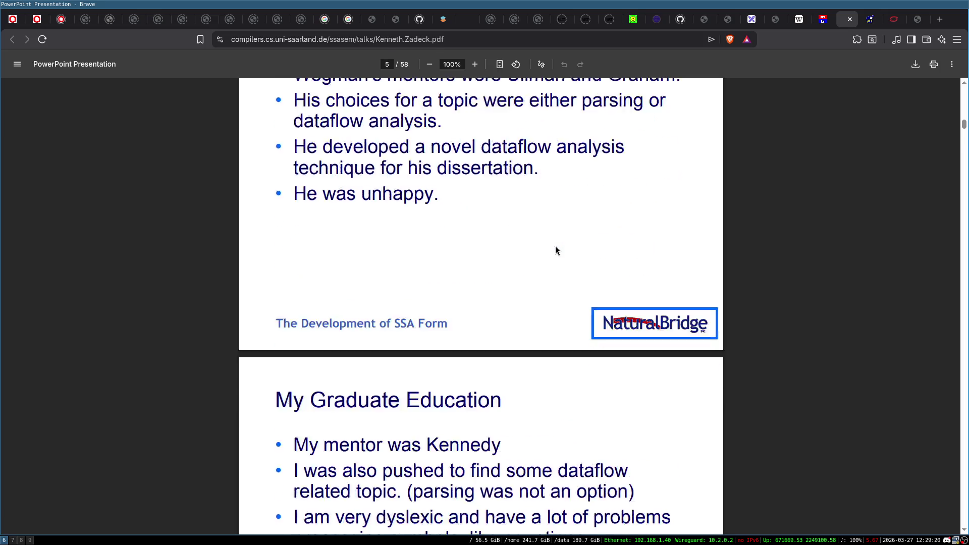
pyautogui.scroll(-20, 554, 245)
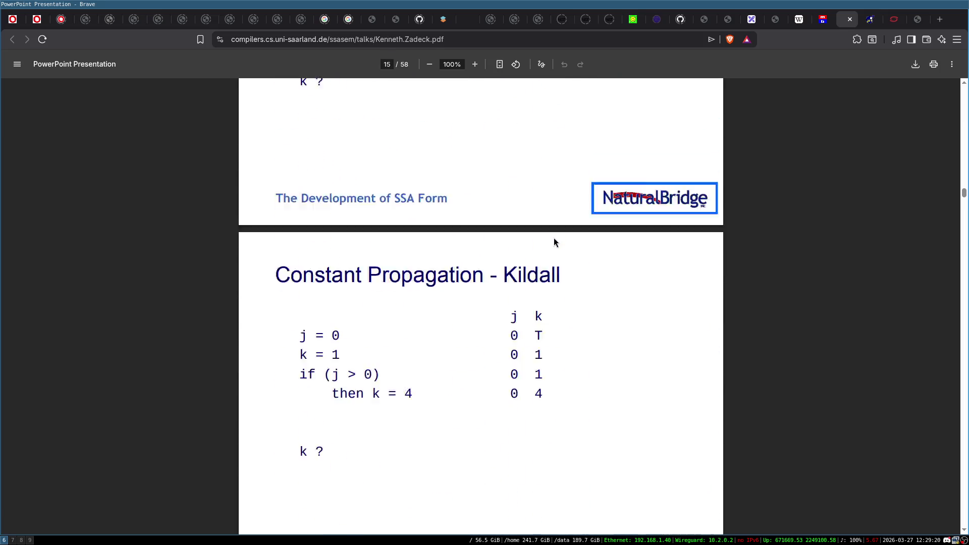
pyautogui.scroll(-20, 553, 238)
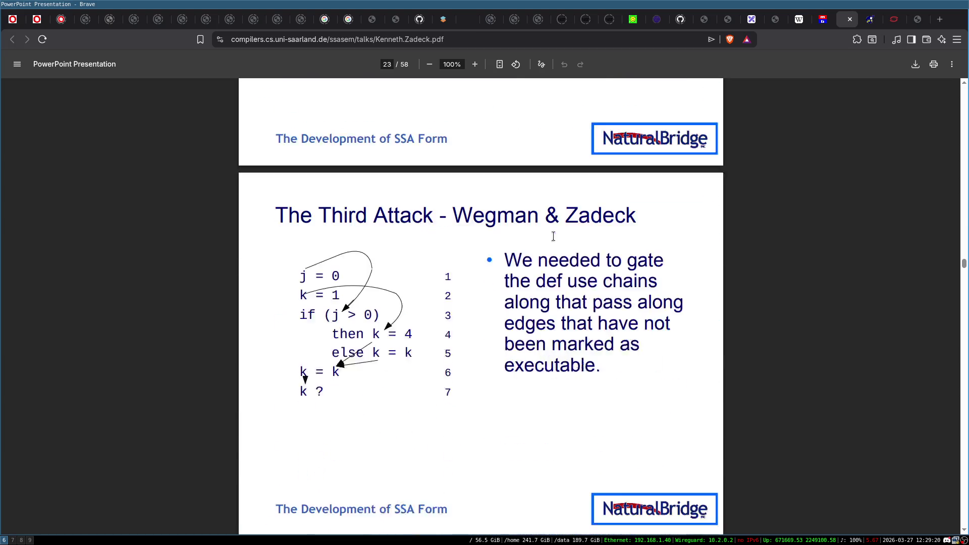
pyautogui.scroll(-9, 553, 236)
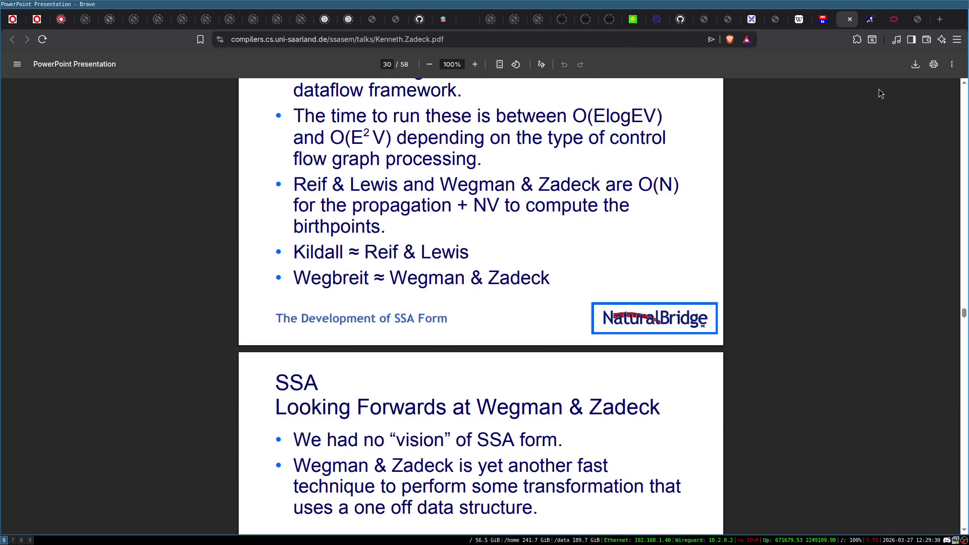
pyautogui.click(920, 25)
pyautogui.click(843, 21)
pyautogui.click(867, 23)
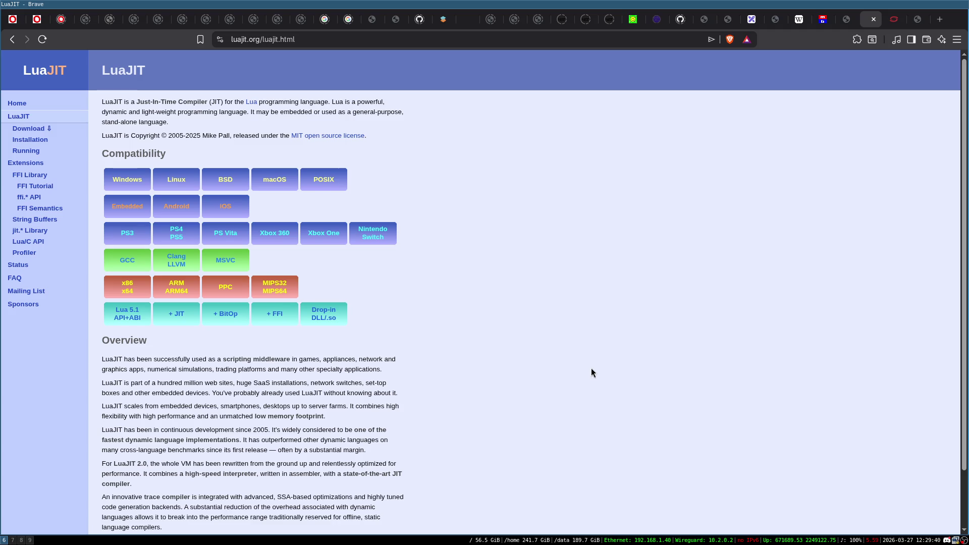
# - Close the LuaJIT tab so the SPIR-V Specification PDF comes to the front
pyautogui.scroll(-2, 591, 368)
pyautogui.scroll(2, 580, 365)
pyautogui.click(876, 20)
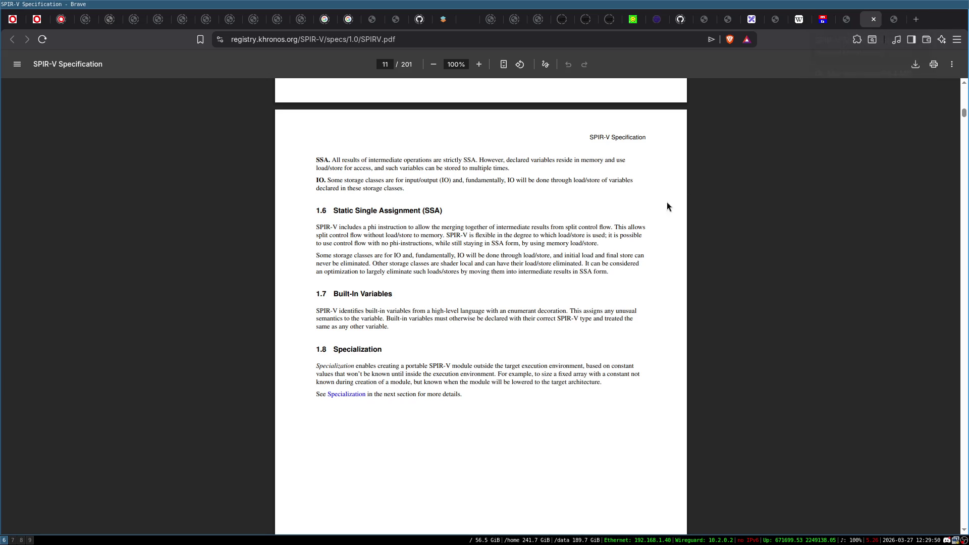
# - Page forward through the SPIR-V spec, then return to its title page, page 1 of 201
pyautogui.press('pagedown')
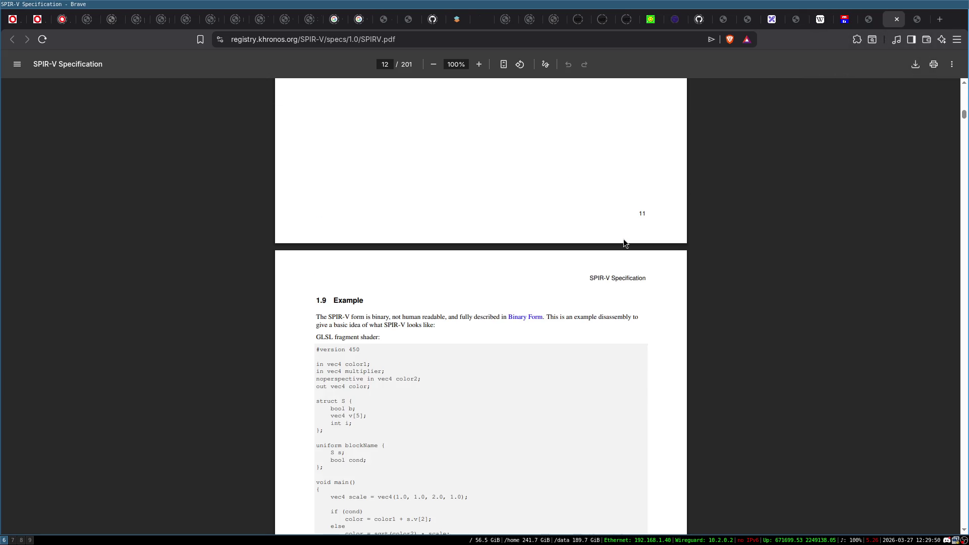
pyautogui.press('pagedown')
pyautogui.press('pageup')
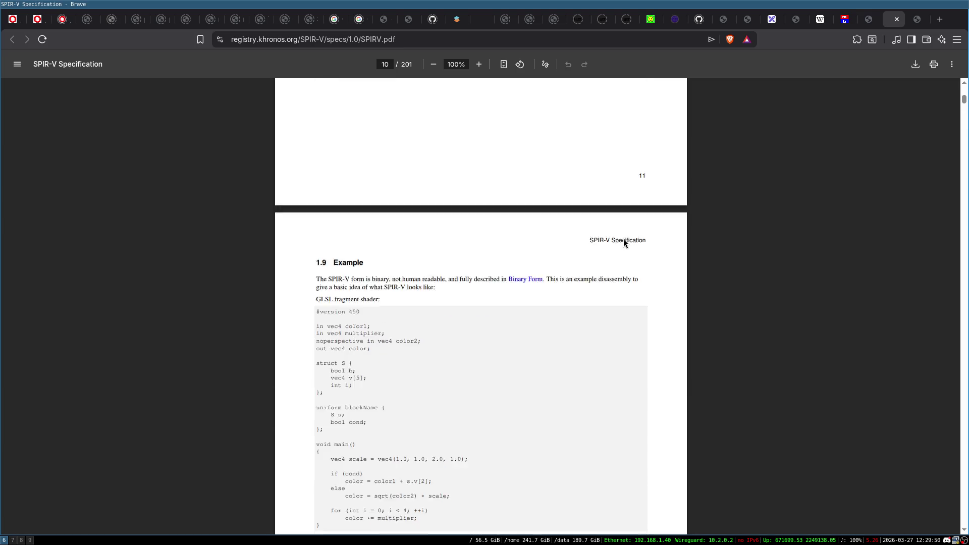
pyautogui.press('Home')
pyautogui.scroll(-3, 510, 232)
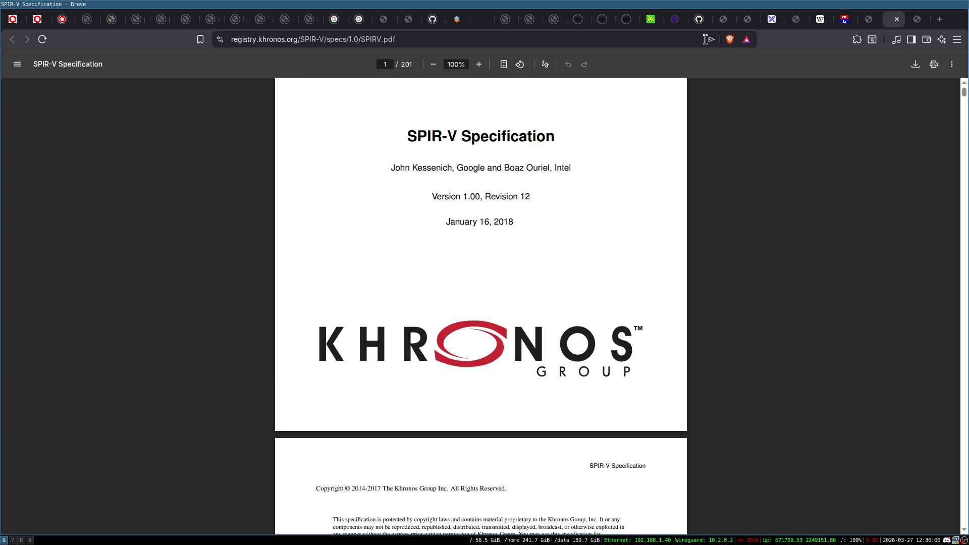
# - Close the SPIR-V spec, the SSA papers and the slides tabs, returning to Wikipedia
pyautogui.click(896, 19)
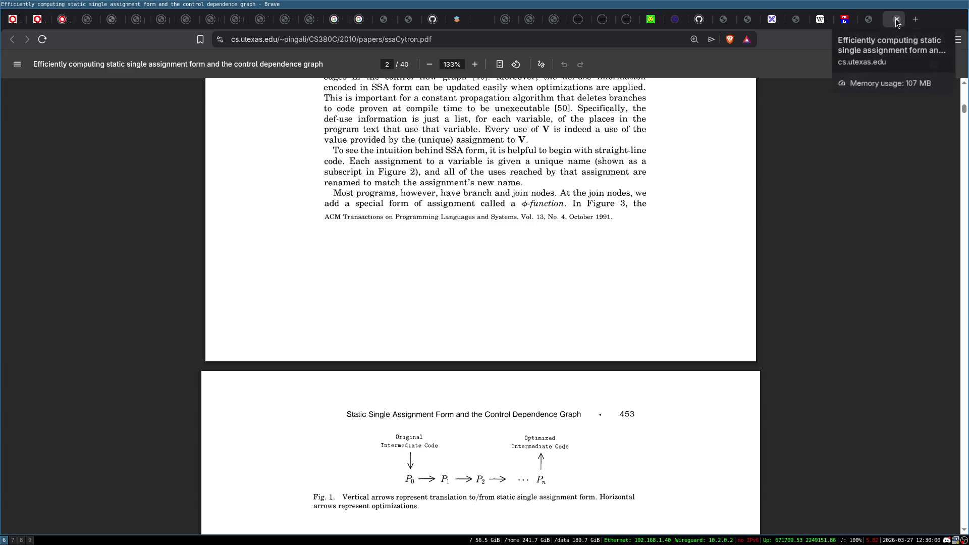
pyautogui.click(895, 19)
pyautogui.click(897, 19)
pyautogui.click(896, 19)
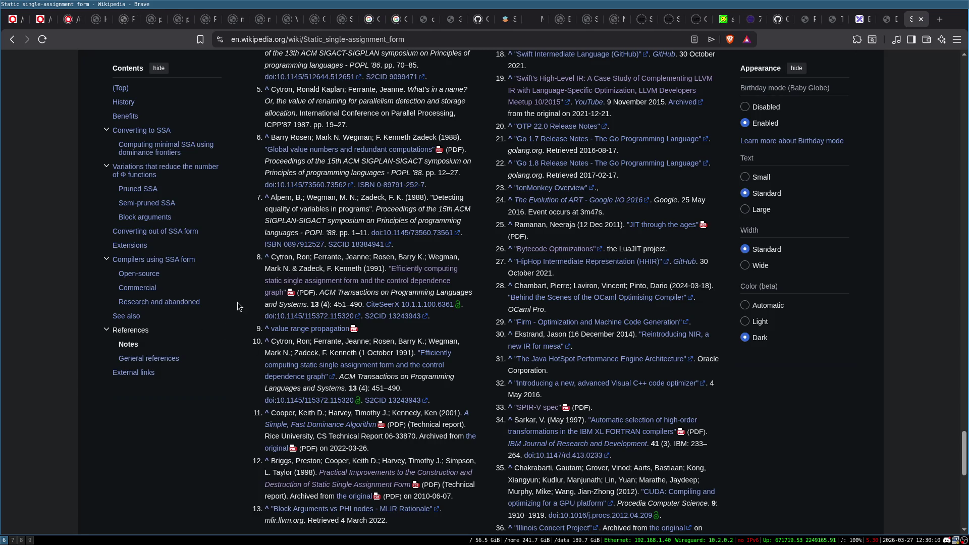
# - In the SSA article's Notes, open kelsey-ssa-cps.pdf in a new tab
pyautogui.scroll(2, 239, 306)
pyautogui.scroll(5, 233, 256)
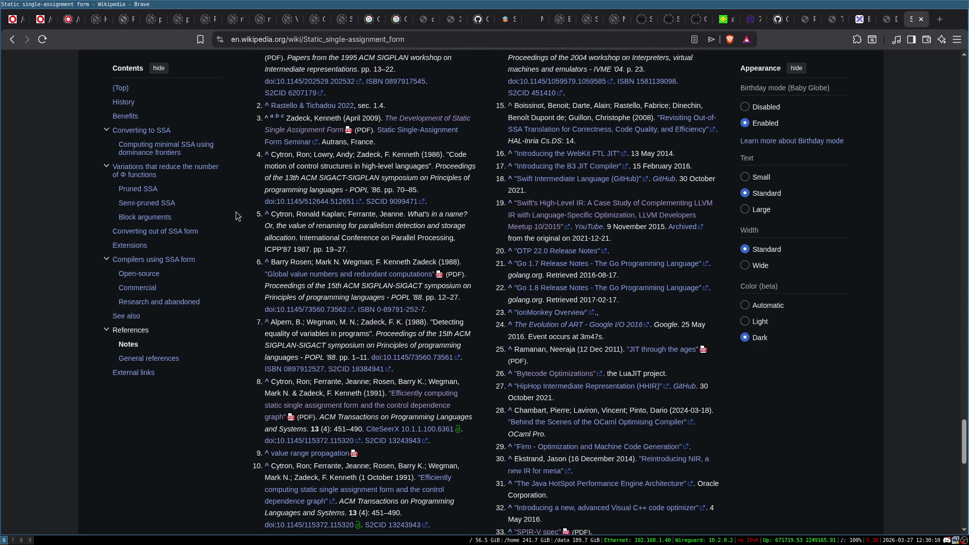
pyautogui.scroll(-3, 399, 215)
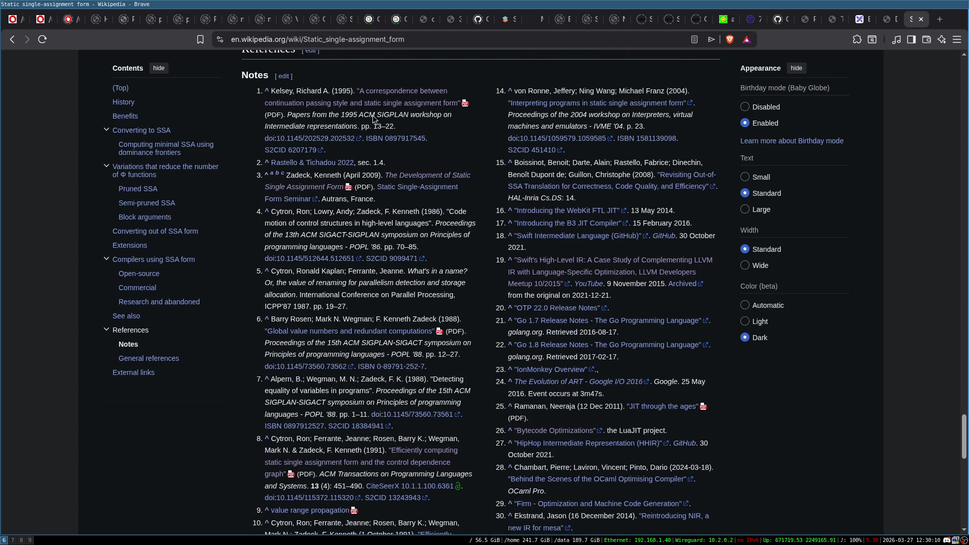
pyautogui.middleClick(402, 92)
# - Switch to the Kelsey CPS/SSA paper and jump to its References on page 10
pyautogui.hotkey('ctrl', 'Tab')
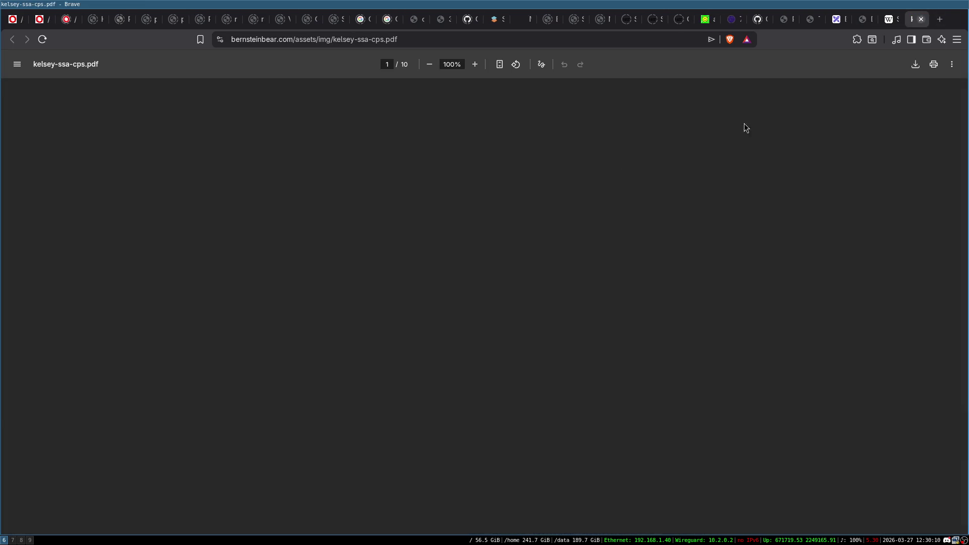
pyautogui.press('End')
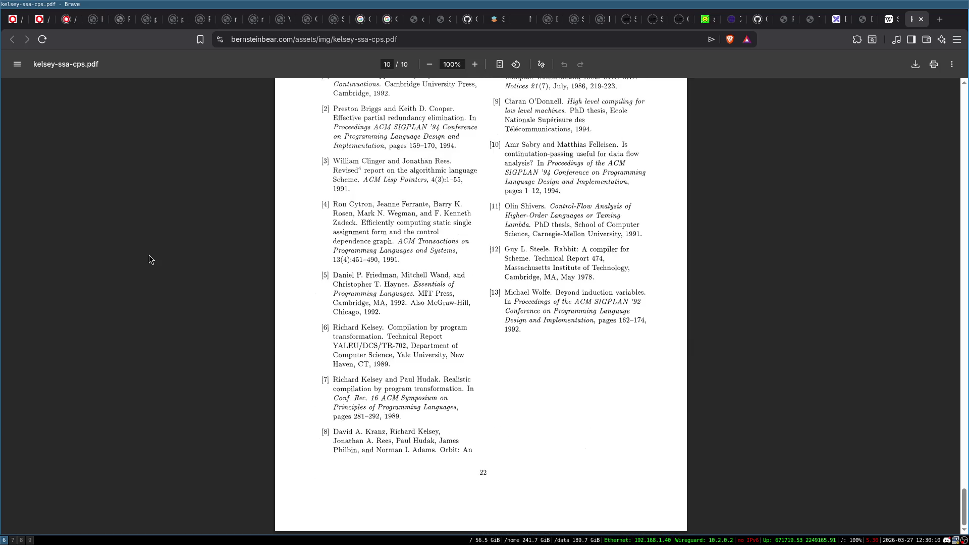
pyautogui.scroll(5, 411, 268)
pyautogui.scroll(-2, 386, 275)
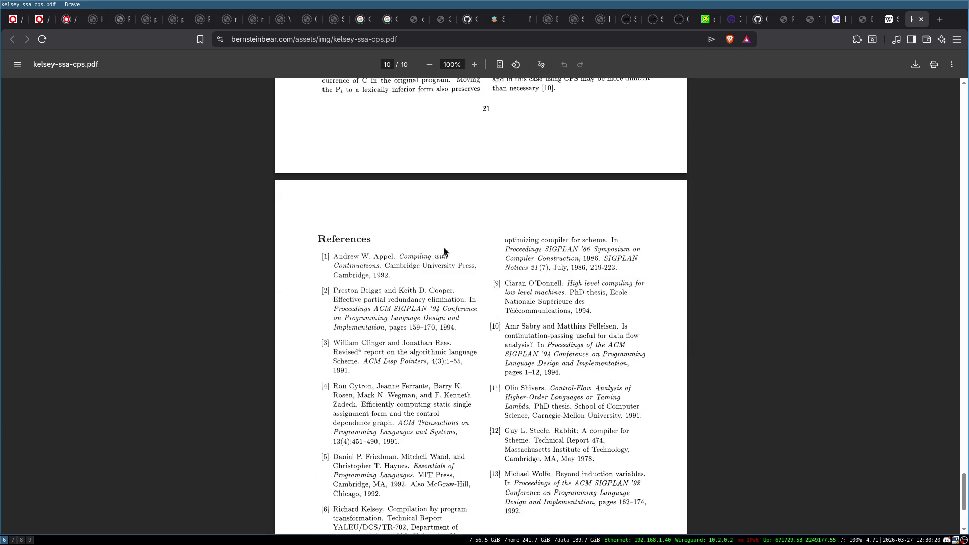
pyautogui.scroll(-1, 404, 233)
pyautogui.scroll(-1, 406, 226)
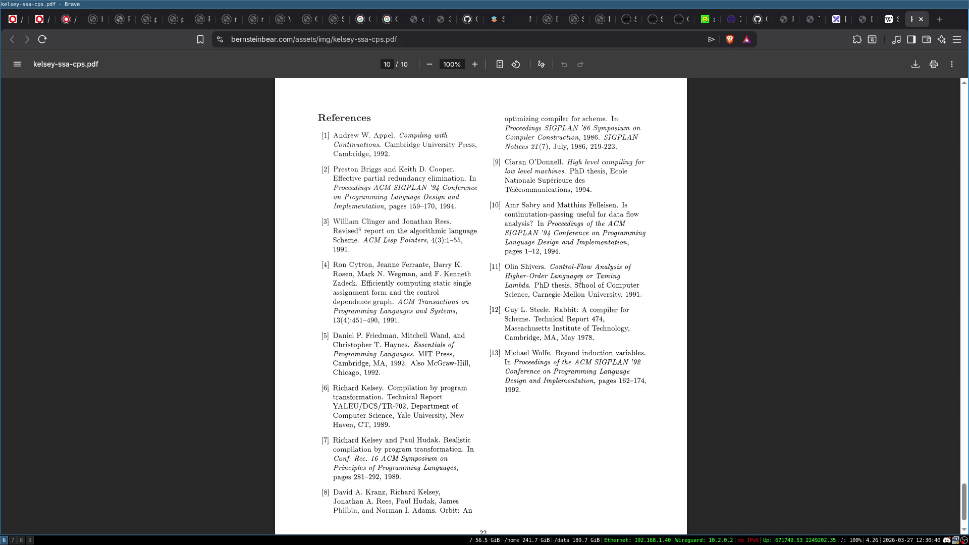
pyautogui.scroll(-2, 580, 281)
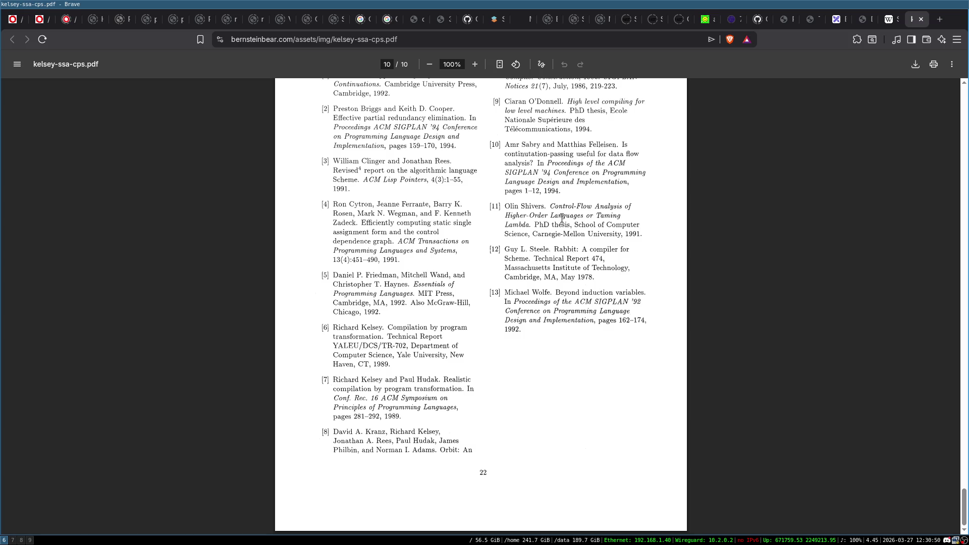
# - Check the year 1991 in reference [11], then go back to the Wikipedia SSA article
pyautogui.doubleClick(635, 234)
pyautogui.click(637, 240)
pyautogui.scroll(3, 651, 311)
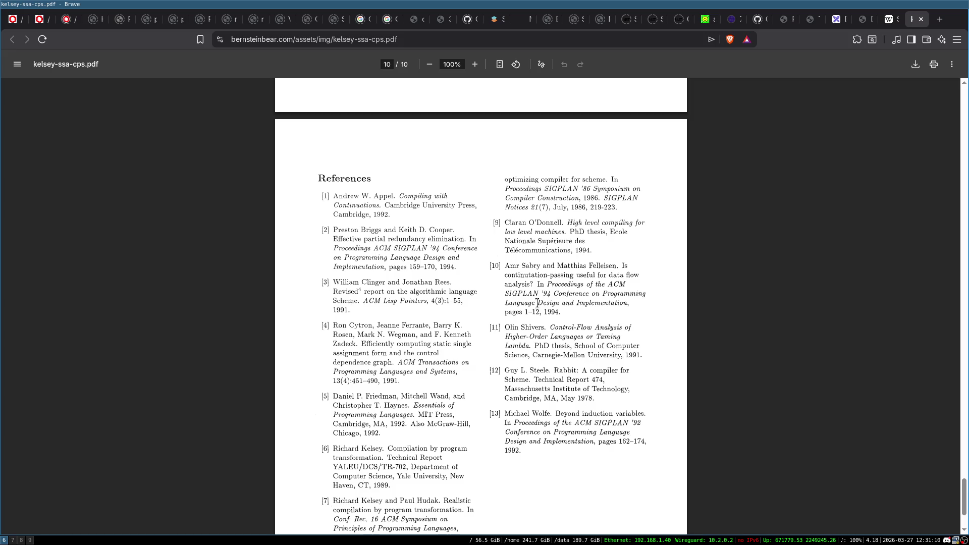
pyautogui.scroll(-3, 761, 86)
pyautogui.click(889, 20)
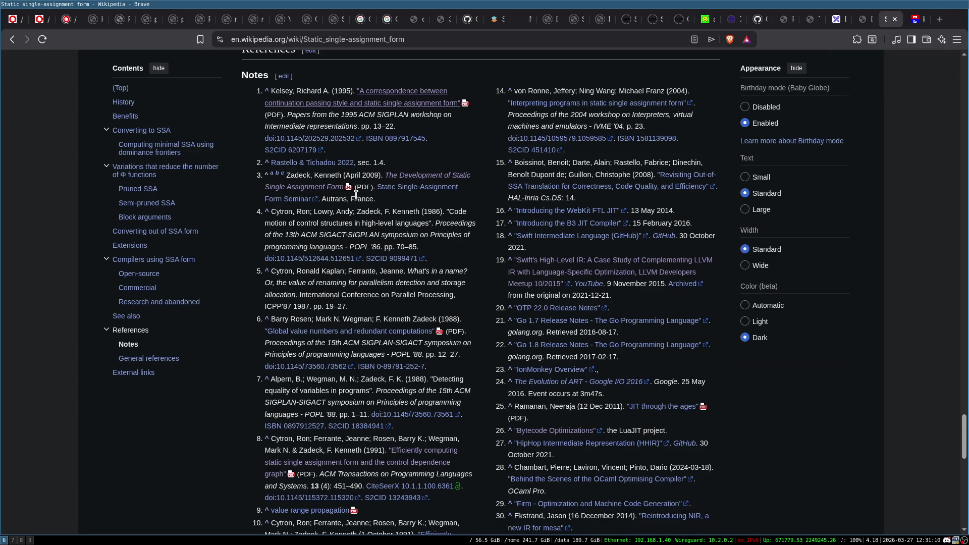
# - Return the Kelsey paper to page 1, then close it and the Wikipedia SSA tab
pyautogui.click(911, 20)
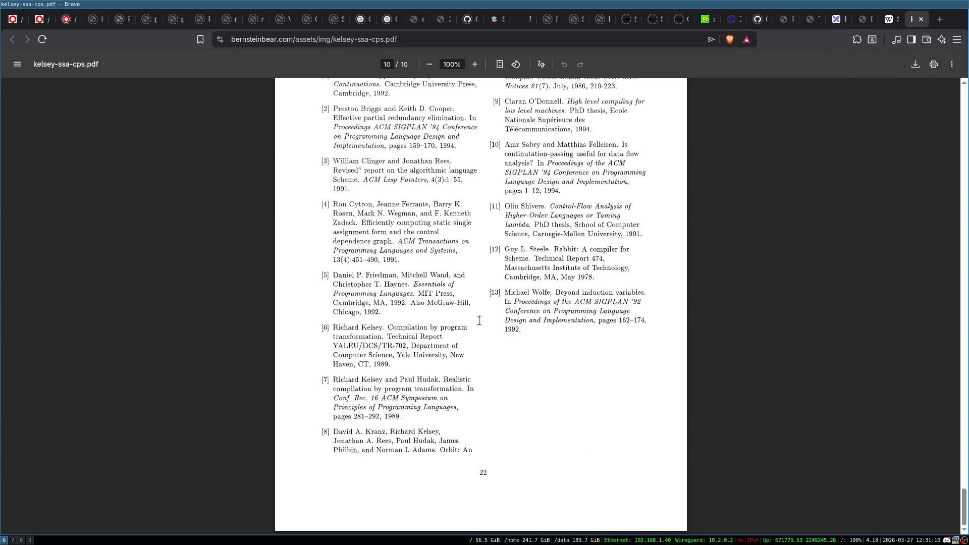
pyautogui.scroll(2, 431, 226)
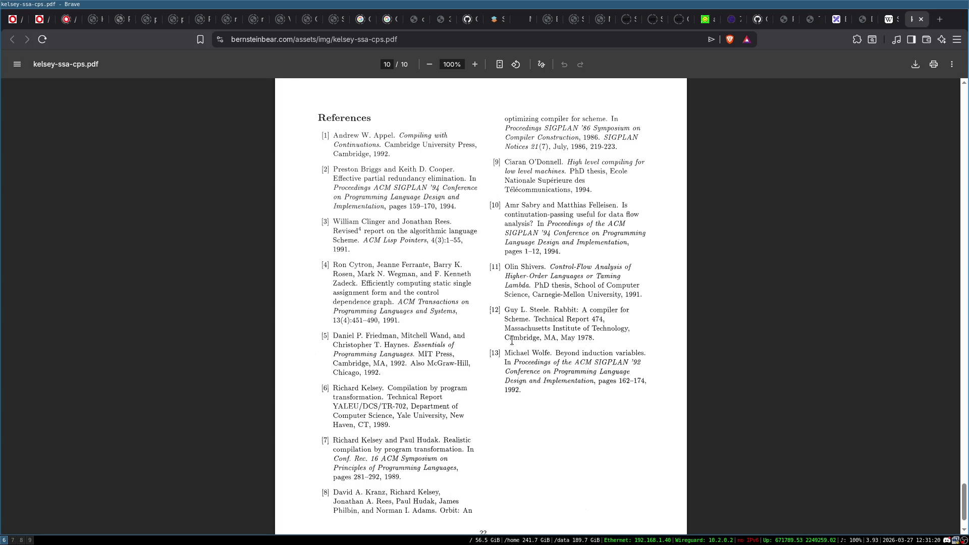
pyautogui.scroll(3, 455, 249)
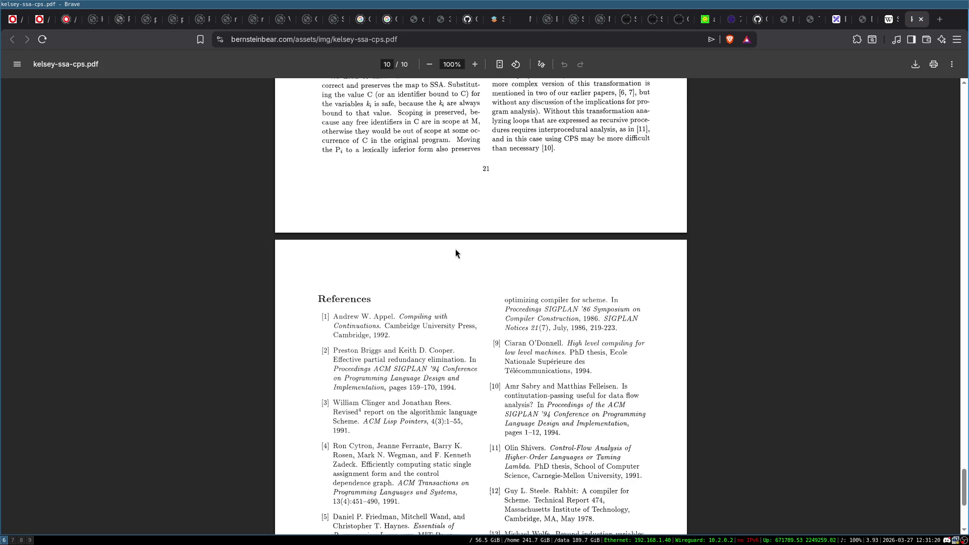
pyautogui.press('Home')
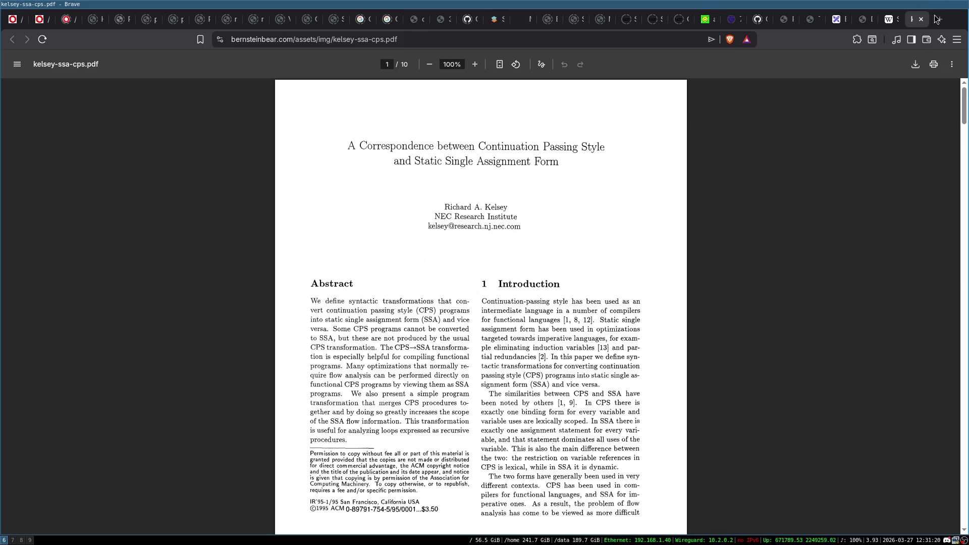
pyautogui.click(920, 20)
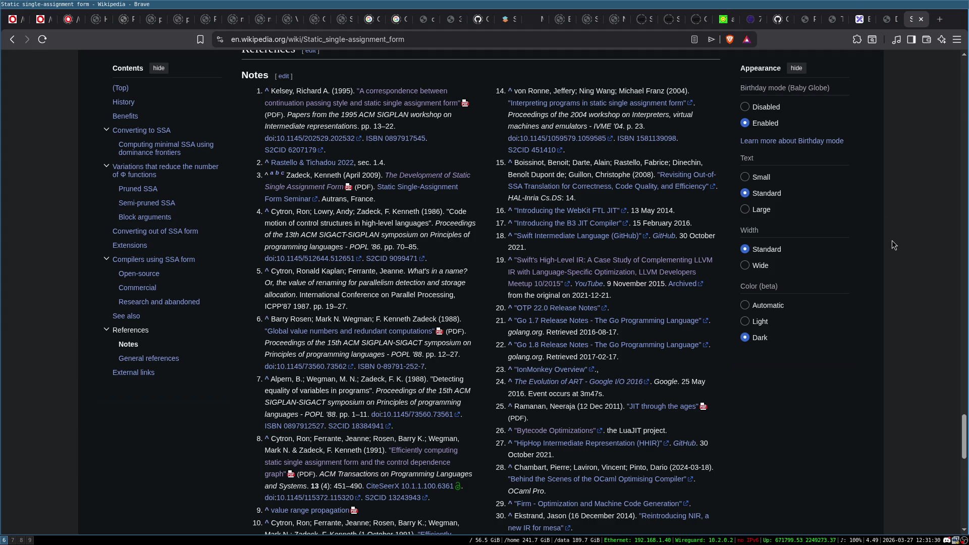
pyautogui.click(921, 19)
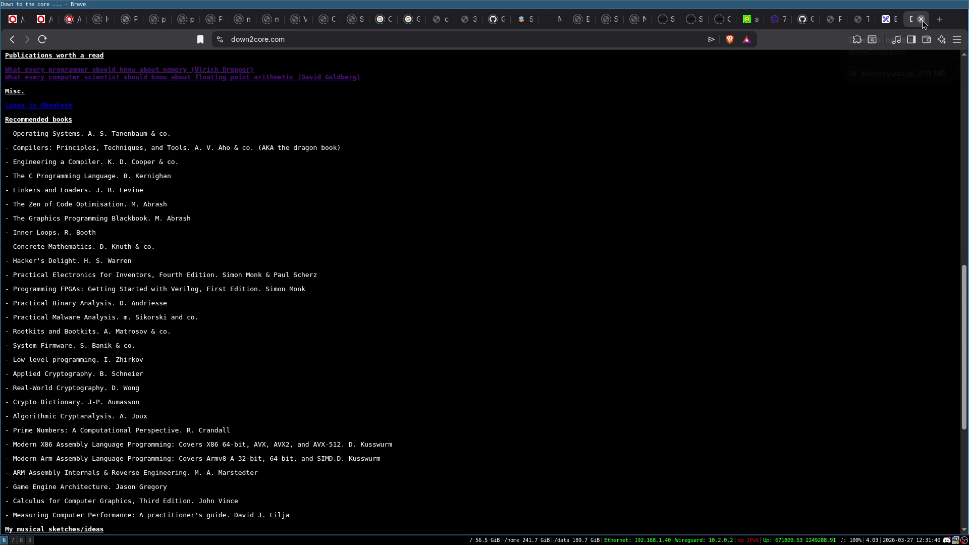
# - Close the down2core.com tab and list the yin project files with ls on workspace 8
pyautogui.click(921, 19)
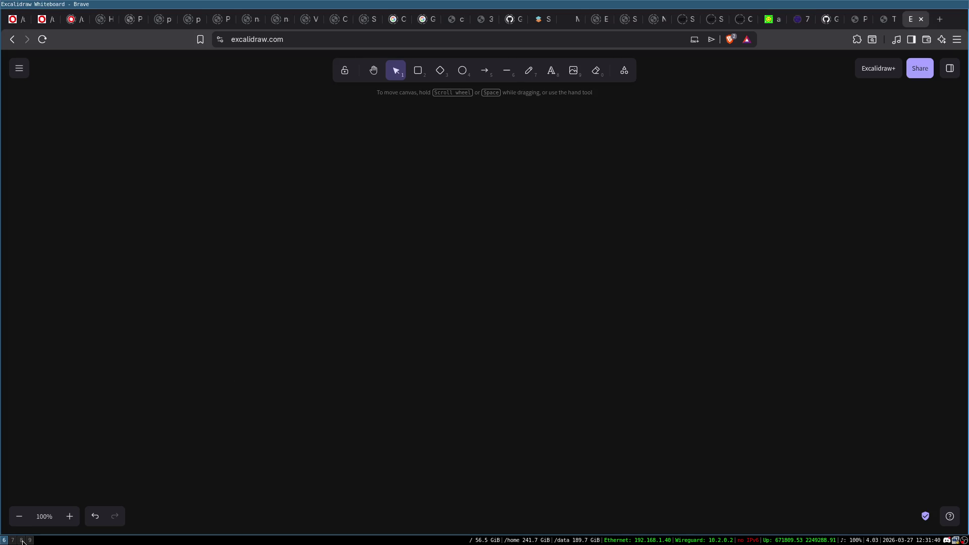
pyautogui.click(22, 540)
pyautogui.write('exit')
pyautogui.hotkey('ctrl', 'u')
pyautogui.write('ls')
pyautogui.press('Return')
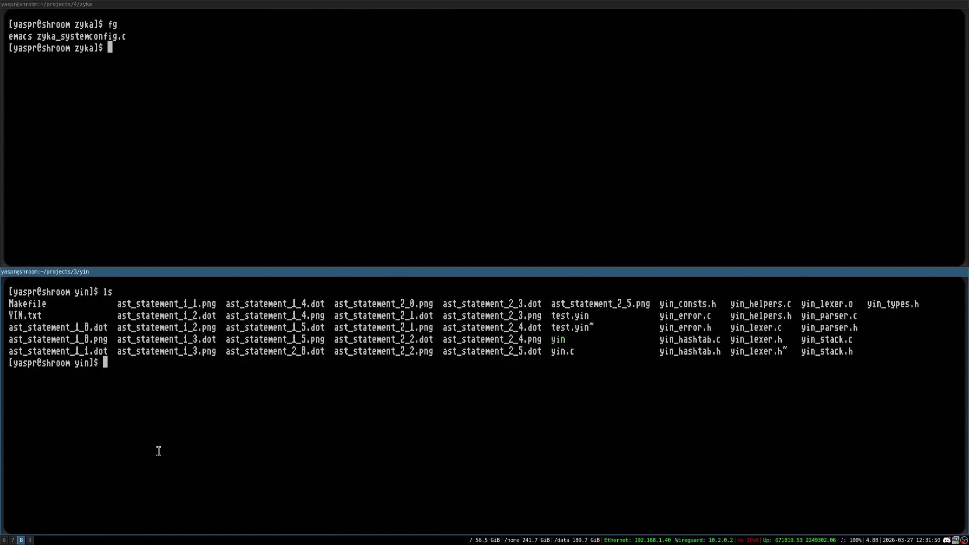
# - Clear the lower yin terminal and exit it
pyautogui.hotkey('ctrl', 'l')
pyautogui.write('exit')
pyautogui.press('Return')
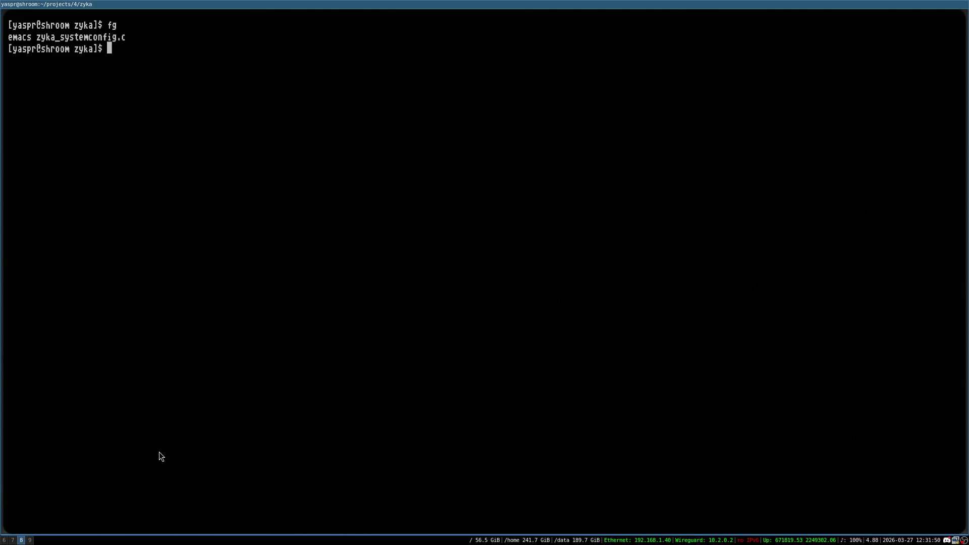
# - Back on workspace 6, reopen the down2core.com Recommended books page with Ctrl+Shift+T
pyautogui.press('super+6')
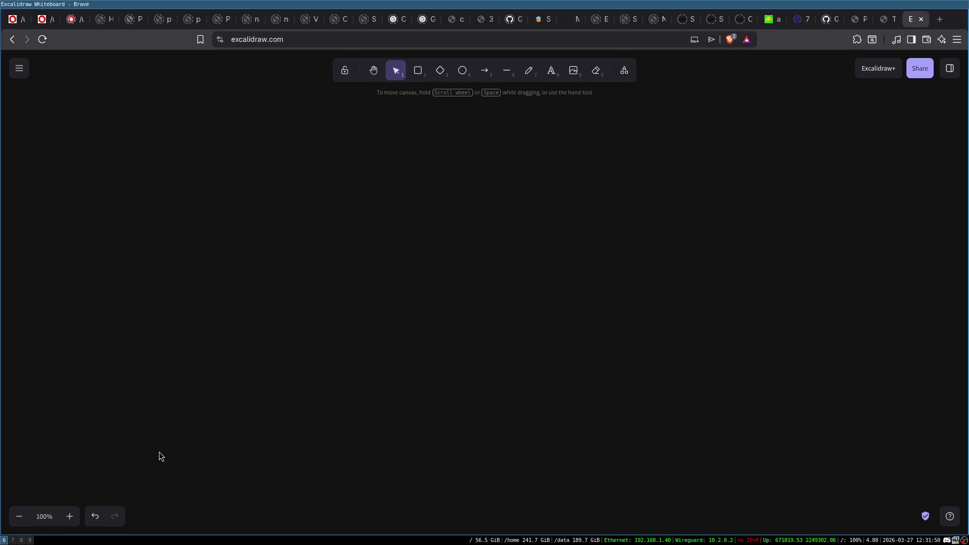
pyautogui.hotkey('ctrl', 'shift', 't')
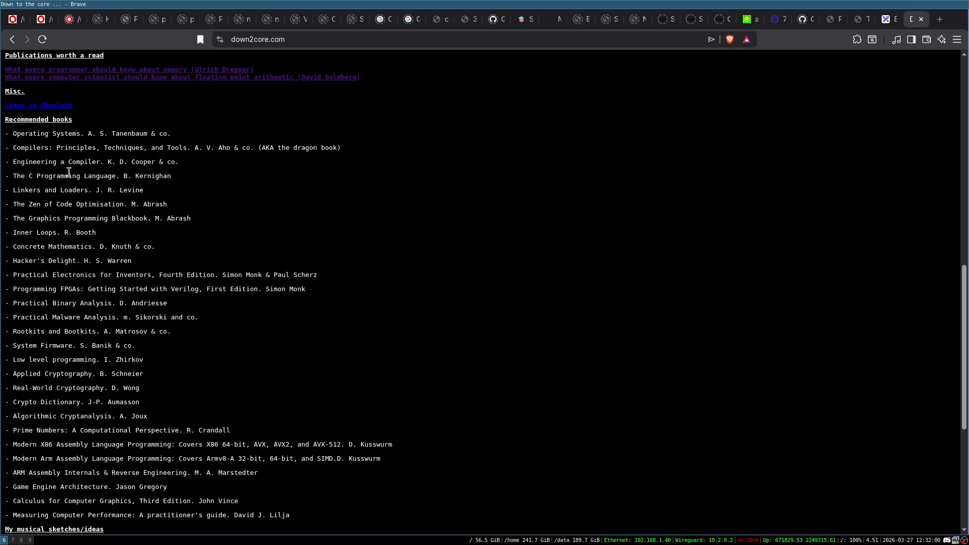
pyautogui.tripleClick(71, 159)
pyautogui.click(77, 157)
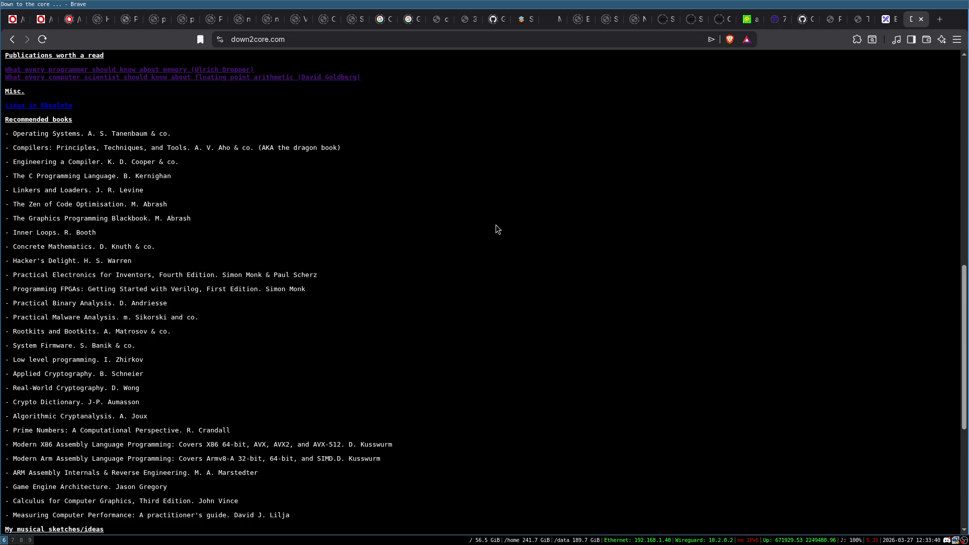
# - Launch Logisim from dmenu ('logis') and make its window fullscreen
pyautogui.press('super+d')
pyautogui.write('logi')
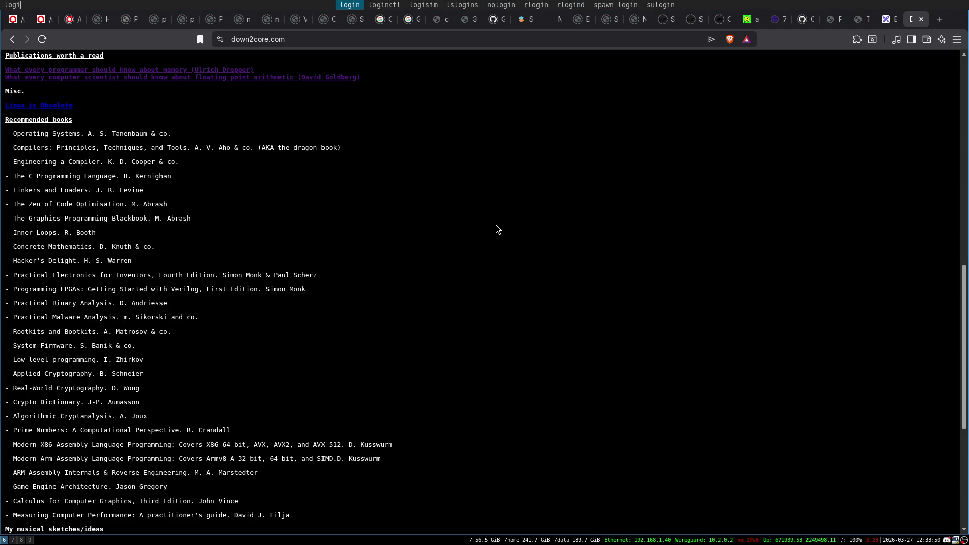
pyautogui.write('s')
pyautogui.press('Return')
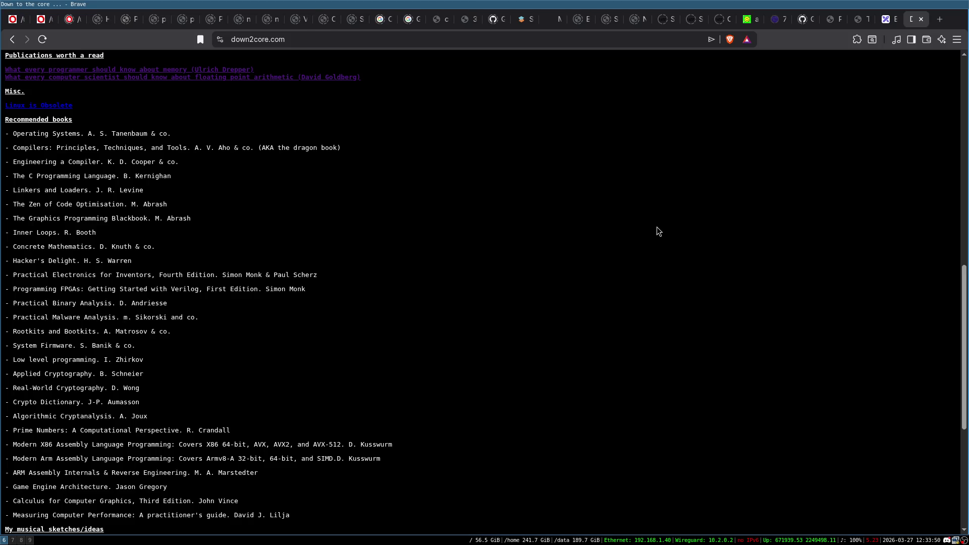
pyautogui.press('super+f')
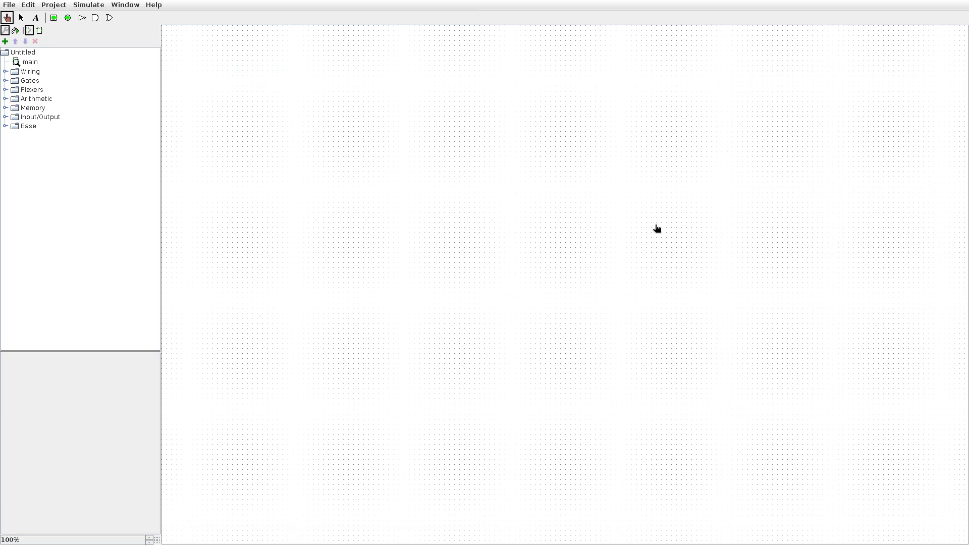
# - Open shift_register_4.circ from the File > Open Recent list
pyautogui.click(12, 6)
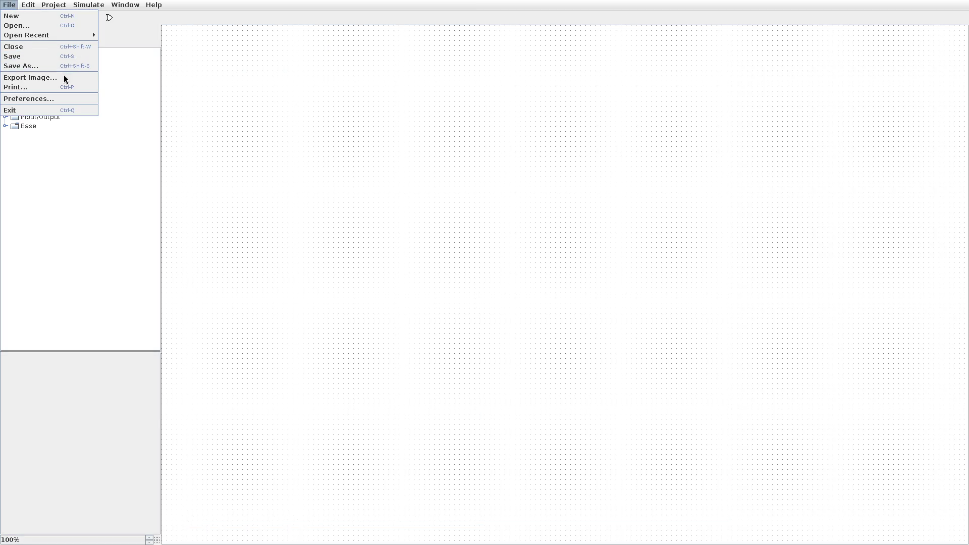
pyautogui.moveTo(75, 39)
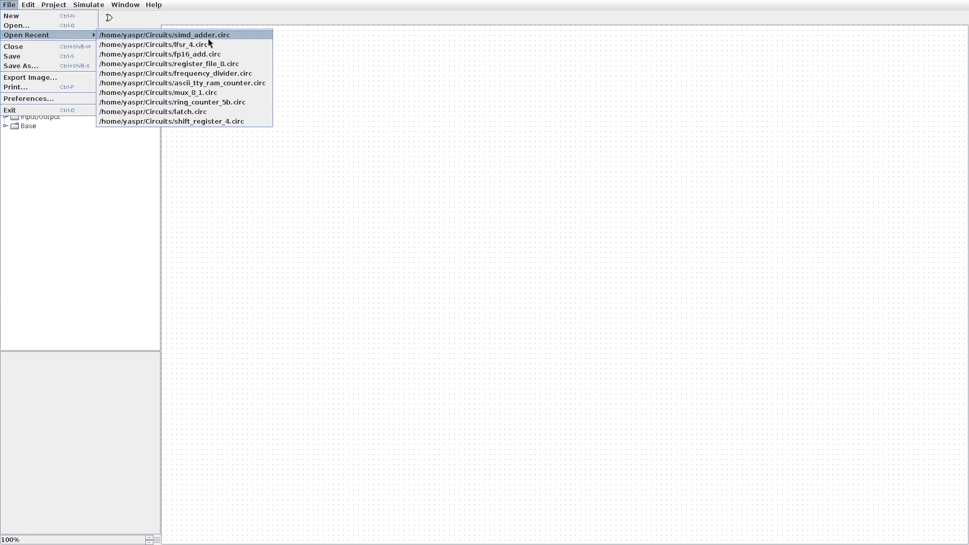
pyautogui.click(215, 121)
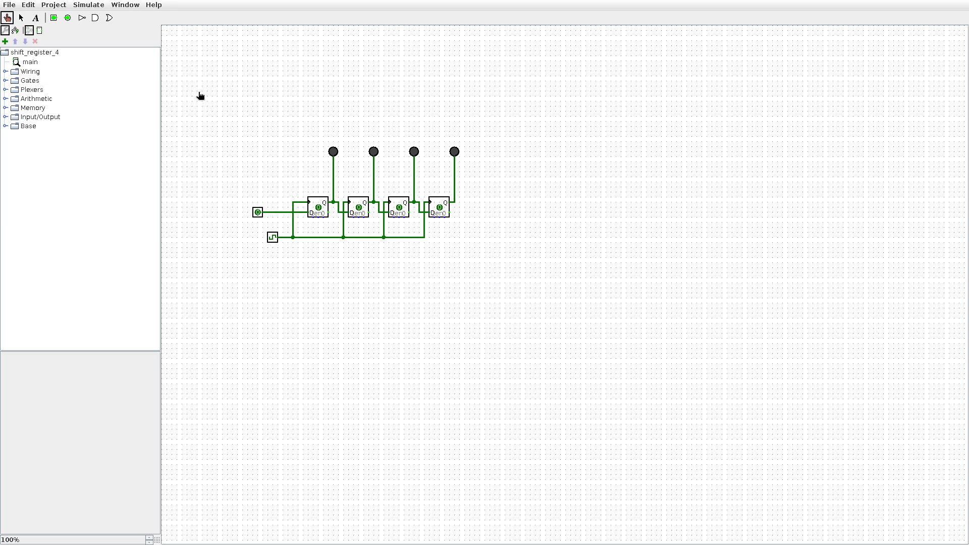
# - Clock a single 1 into the shift register and on through all four flip-flops until it exits
pyautogui.click(272, 238)
pyautogui.click(273, 238)
pyautogui.click(272, 239)
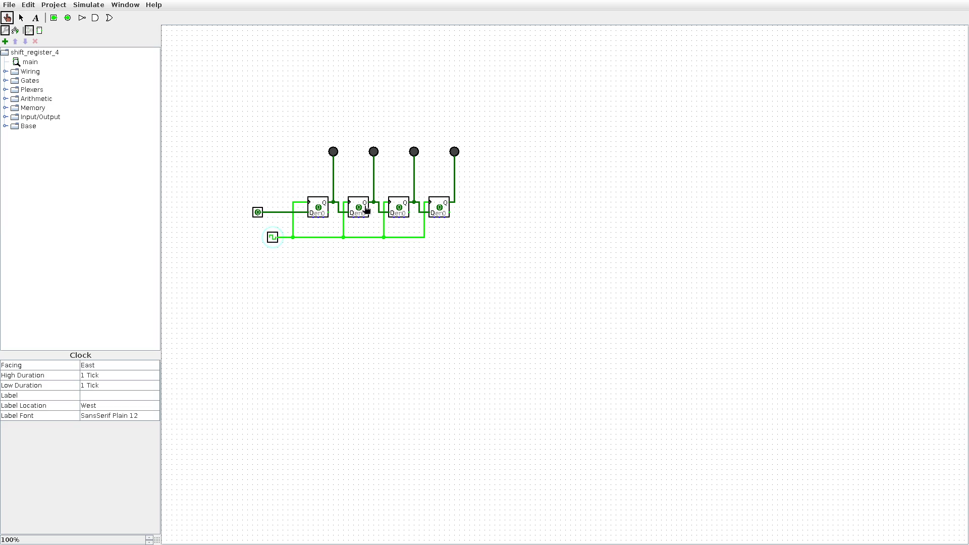
pyautogui.click(258, 212)
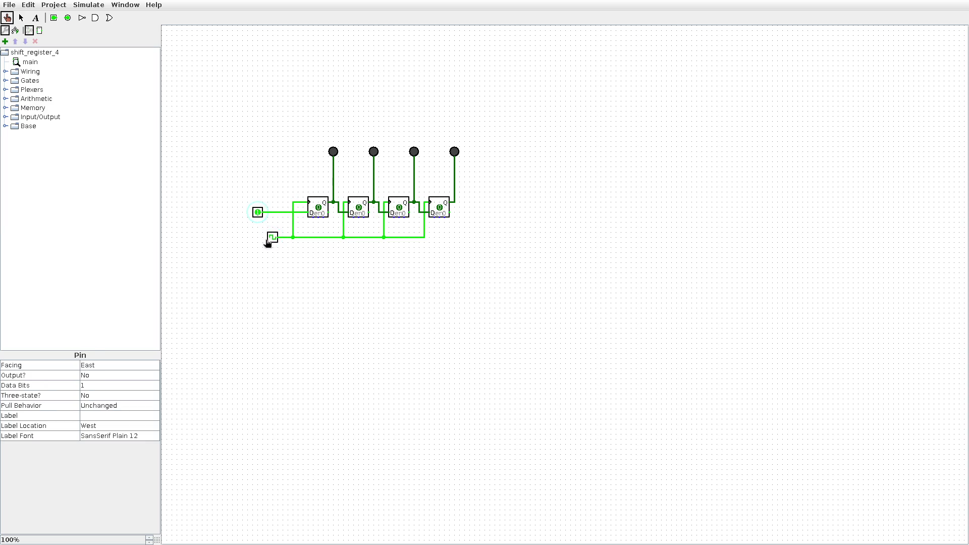
pyautogui.click(272, 239)
pyautogui.click(273, 239)
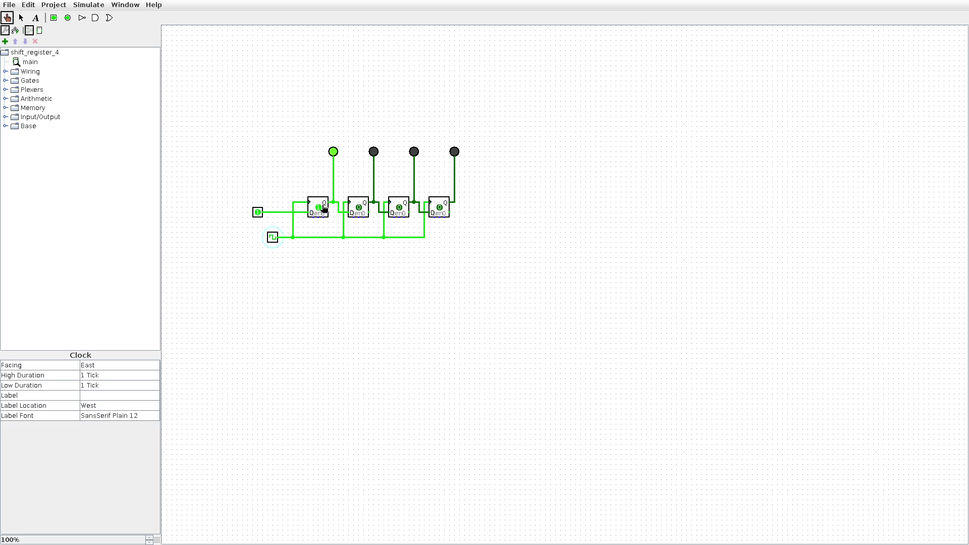
pyautogui.click(273, 239)
pyautogui.click(273, 239)
pyautogui.click(273, 239)
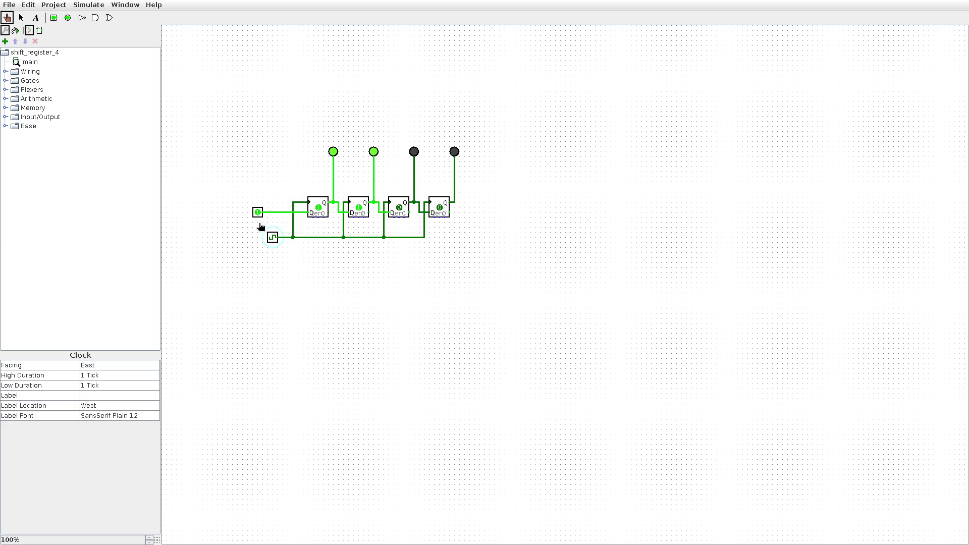
pyautogui.click(257, 212)
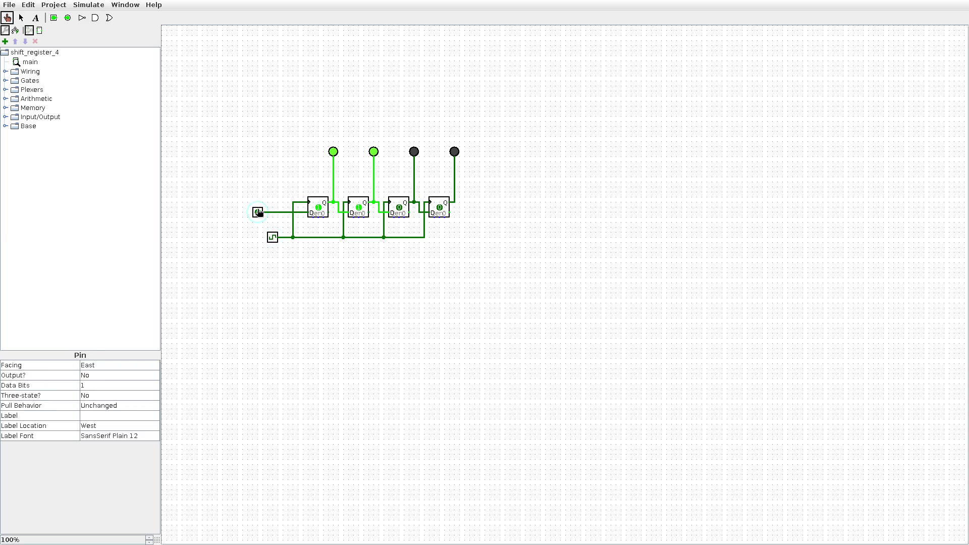
pyautogui.click(273, 239)
pyautogui.click(273, 239)
pyautogui.click(273, 239)
pyautogui.click(273, 238)
pyautogui.click(273, 239)
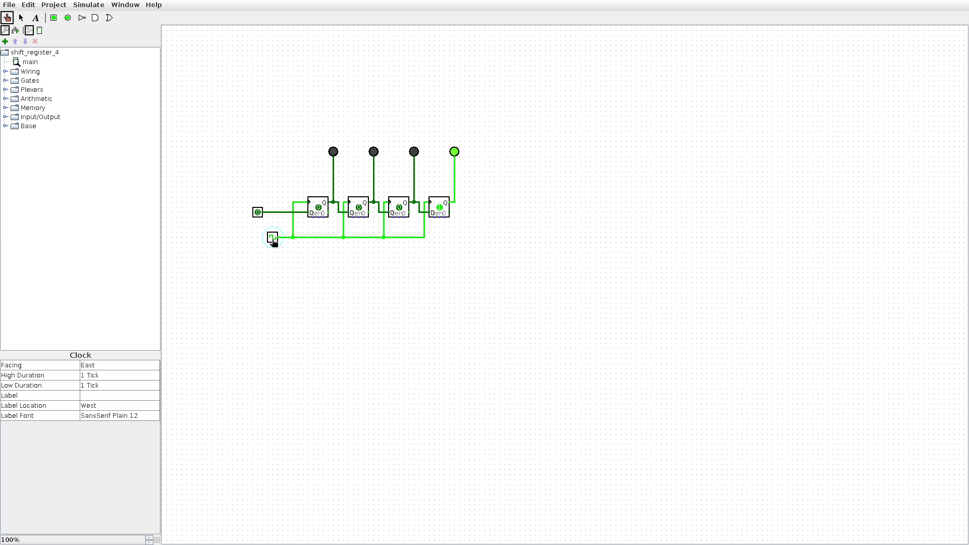
pyautogui.click(273, 239)
pyautogui.click(273, 239)
pyautogui.click(273, 239)
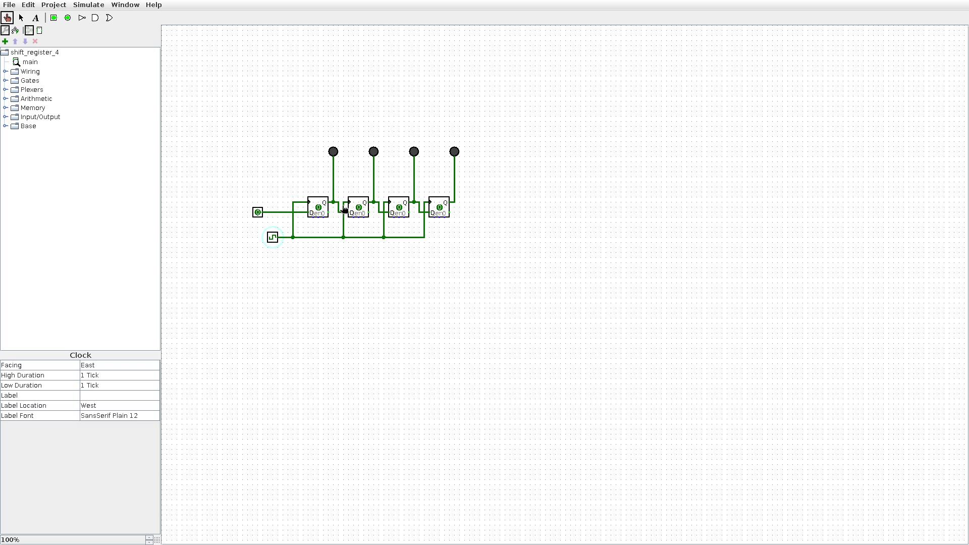
pyautogui.click(273, 239)
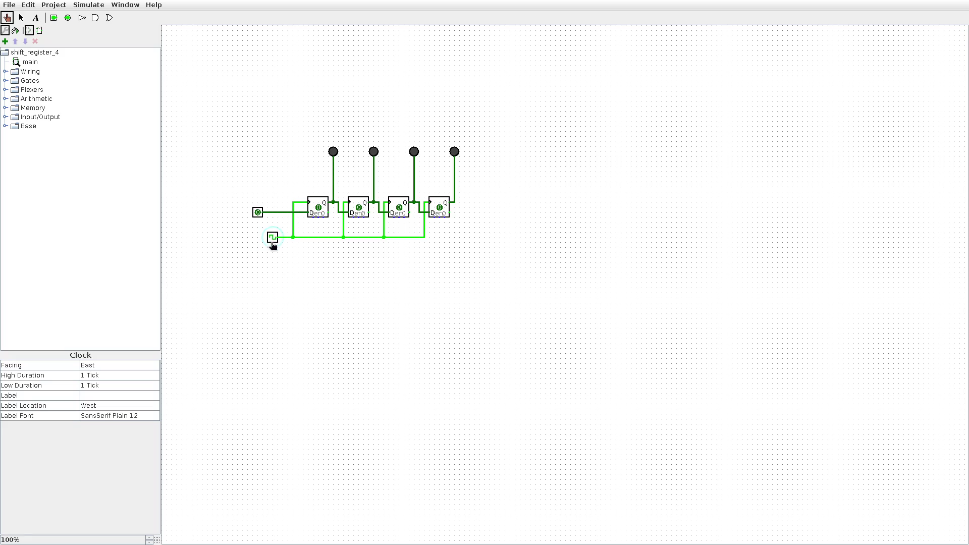
# - Load a fresh 1 and clock it into the fourth flip-flop, lighting only the last LED
pyautogui.click(257, 211)
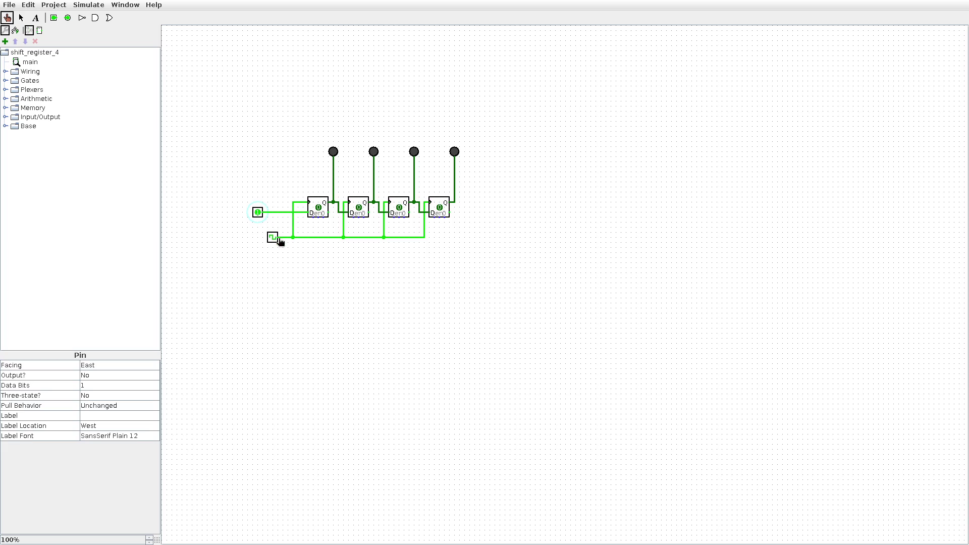
pyautogui.click(273, 239)
pyautogui.click(257, 213)
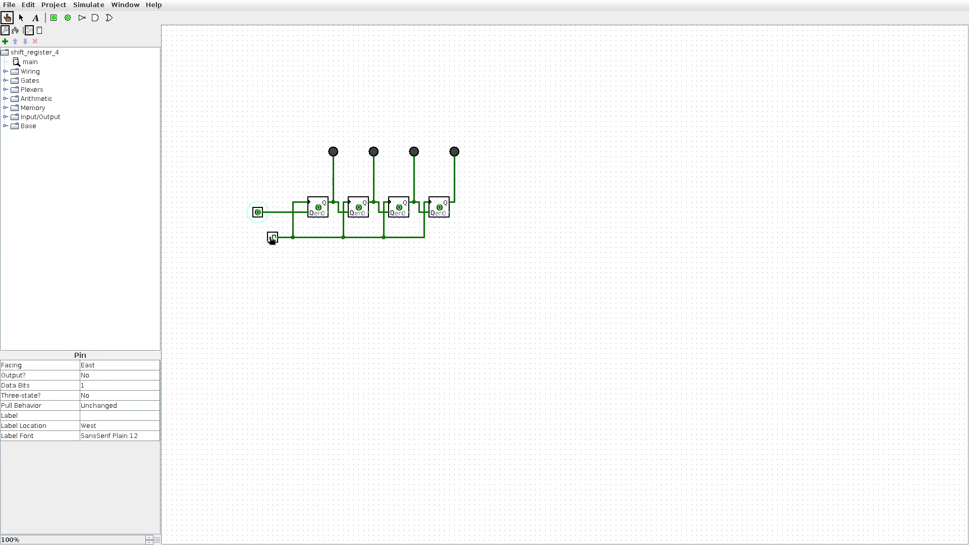
pyautogui.click(258, 212)
pyautogui.click(272, 238)
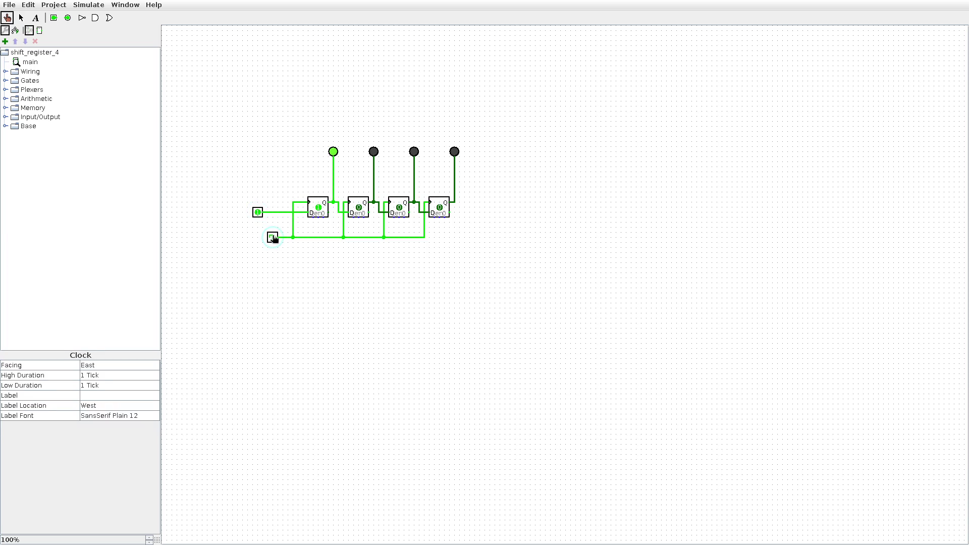
pyautogui.click(257, 212)
pyautogui.click(273, 239)
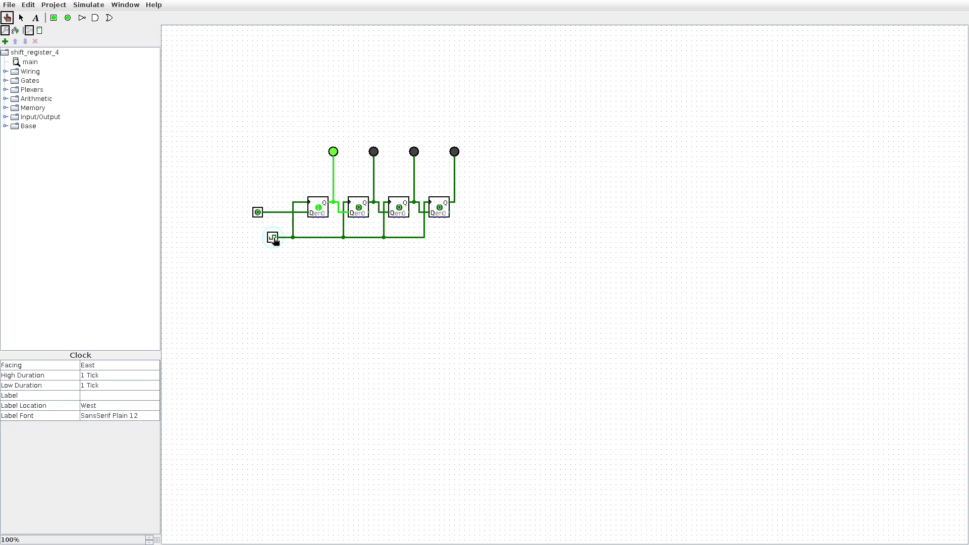
pyautogui.click(273, 240)
pyautogui.click(273, 239)
pyautogui.click(273, 239)
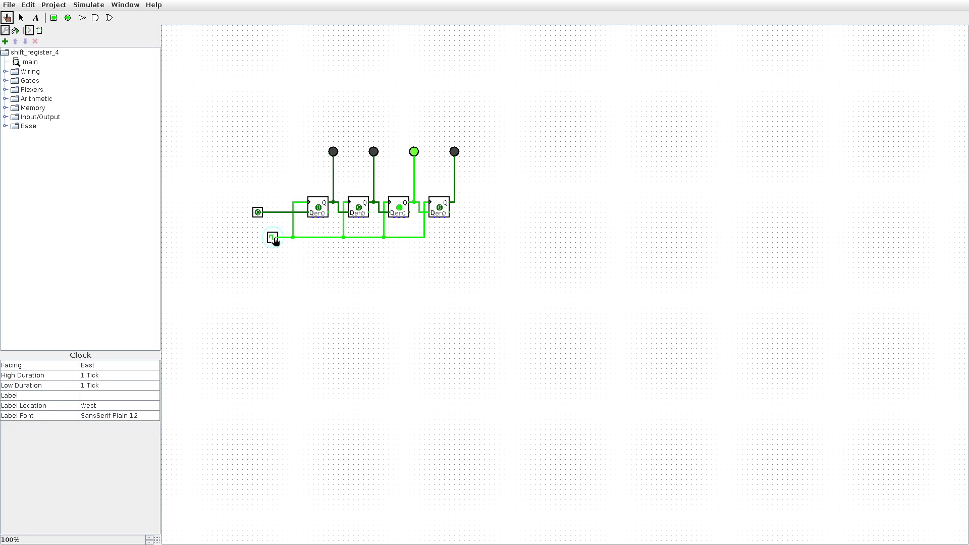
pyautogui.click(273, 239)
pyautogui.click(273, 239)
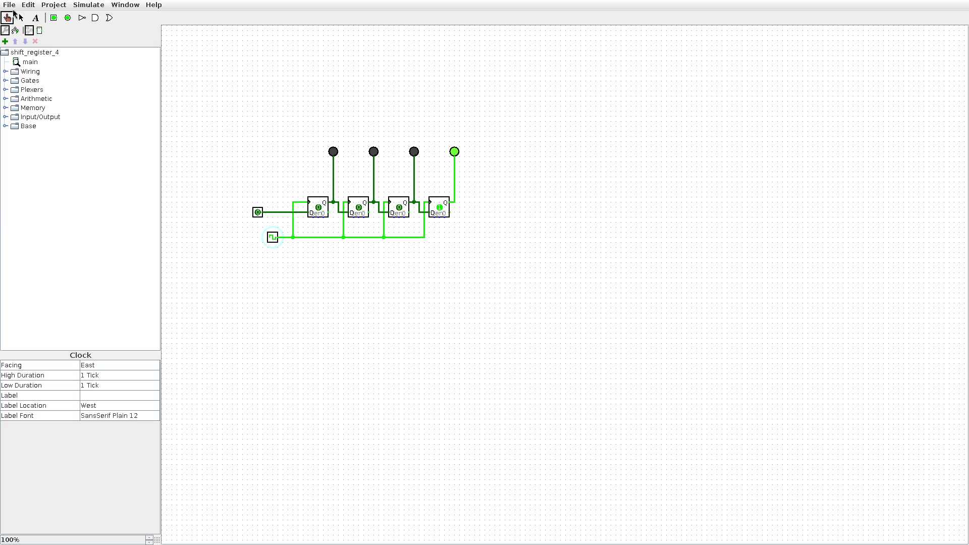
# - Open fp16_add.circ from recent files, close the shift register window, and go fullscreen
pyautogui.click(10, 5)
pyautogui.moveTo(44, 35)
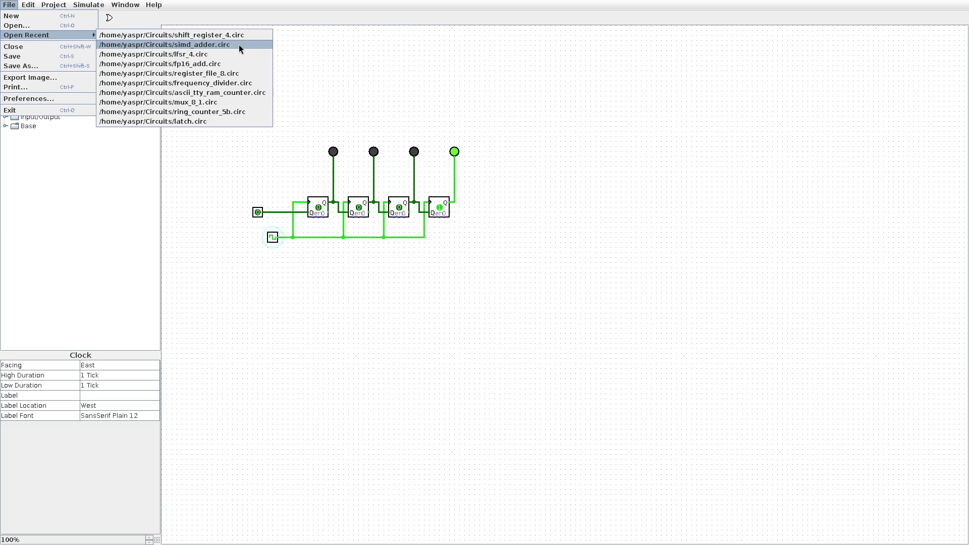
pyautogui.click(210, 67)
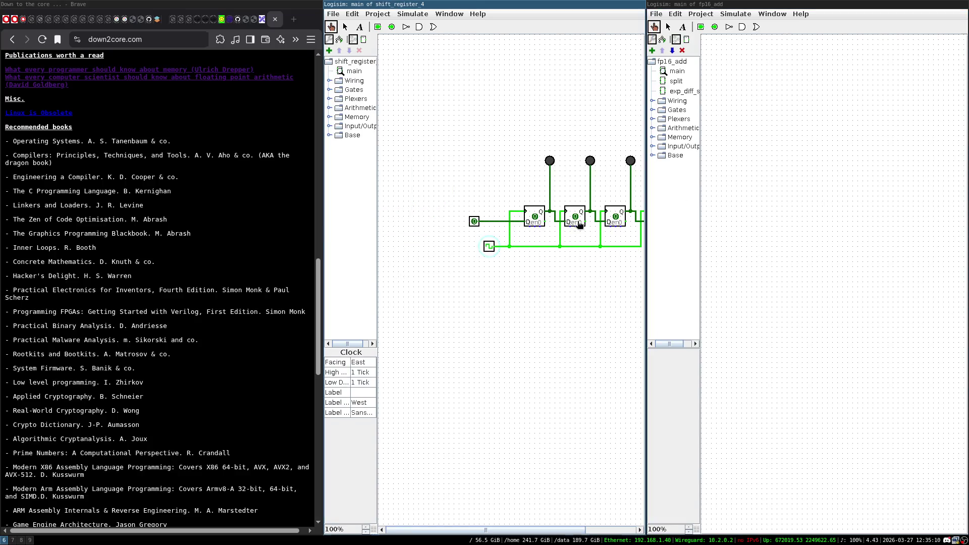
pyautogui.hotkey('ctrl', 'w')
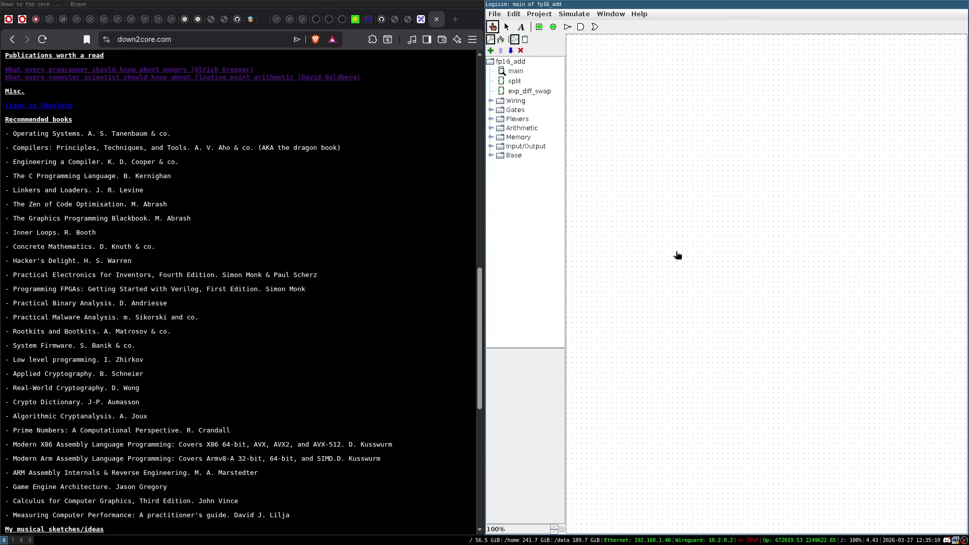
pyautogui.press('super+f')
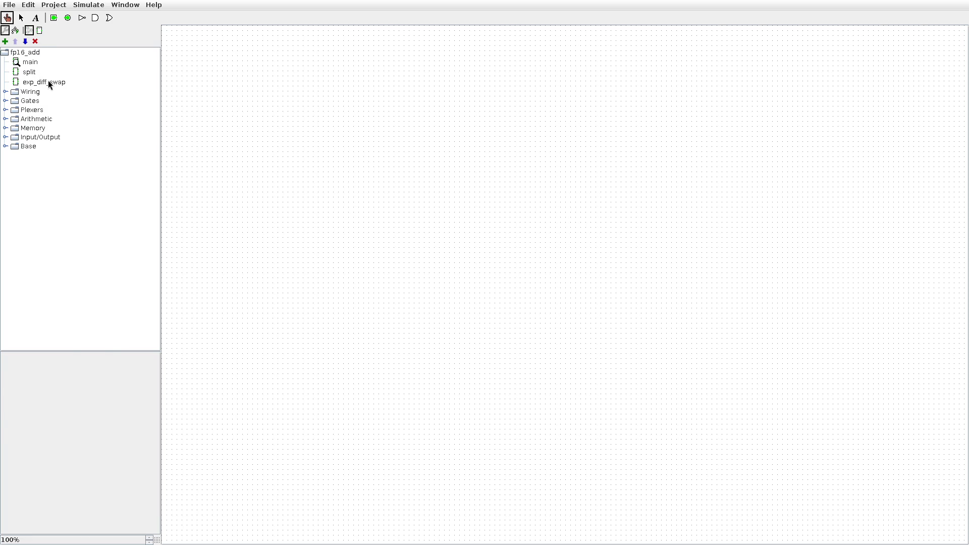
# - Browse the exp_diff_swap and split subcircuits, then open the File menu
pyautogui.doubleClick(47, 81)
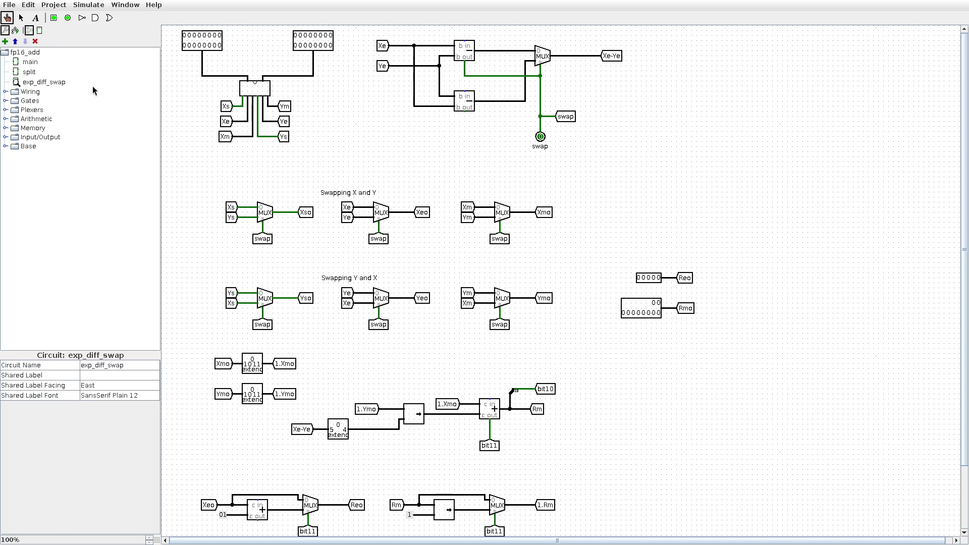
pyautogui.doubleClick(34, 72)
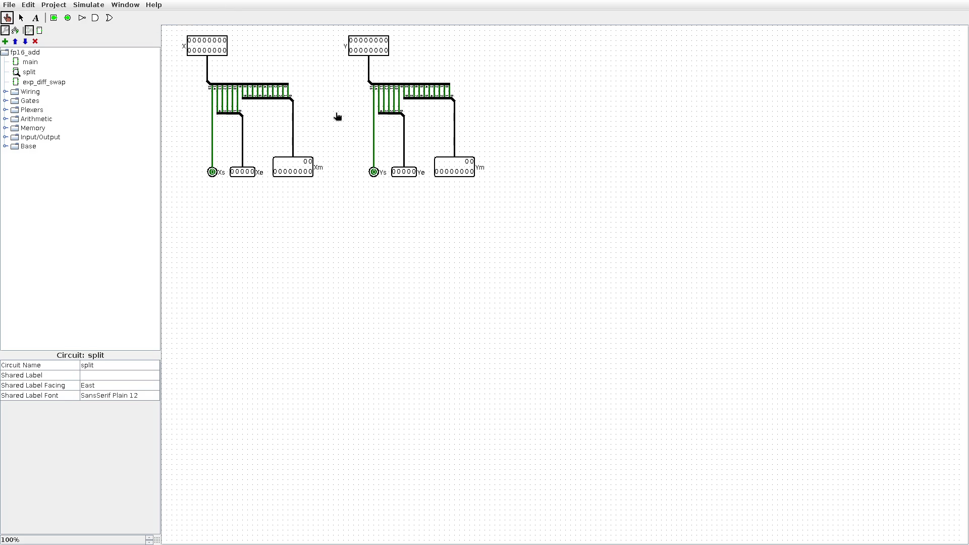
pyautogui.doubleClick(40, 83)
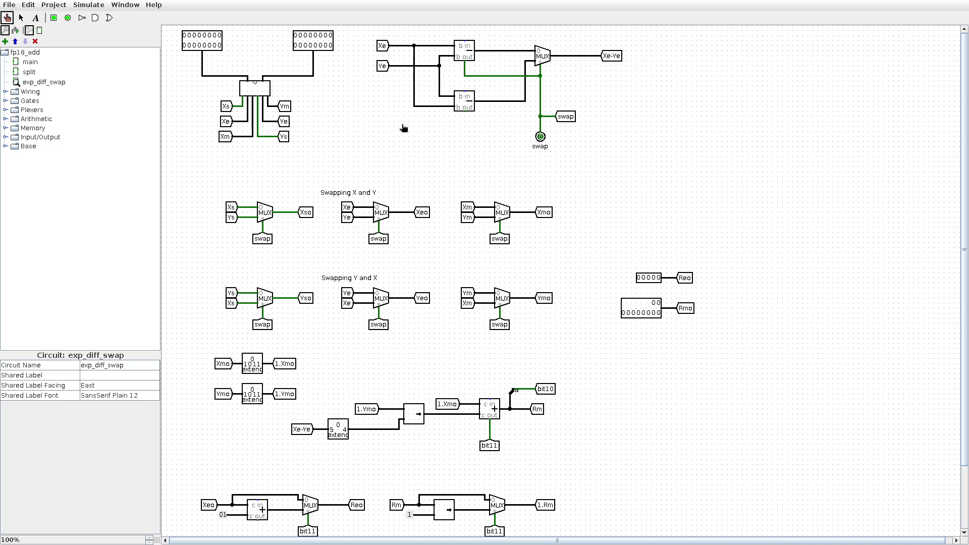
pyautogui.scroll(-3, 454, 181)
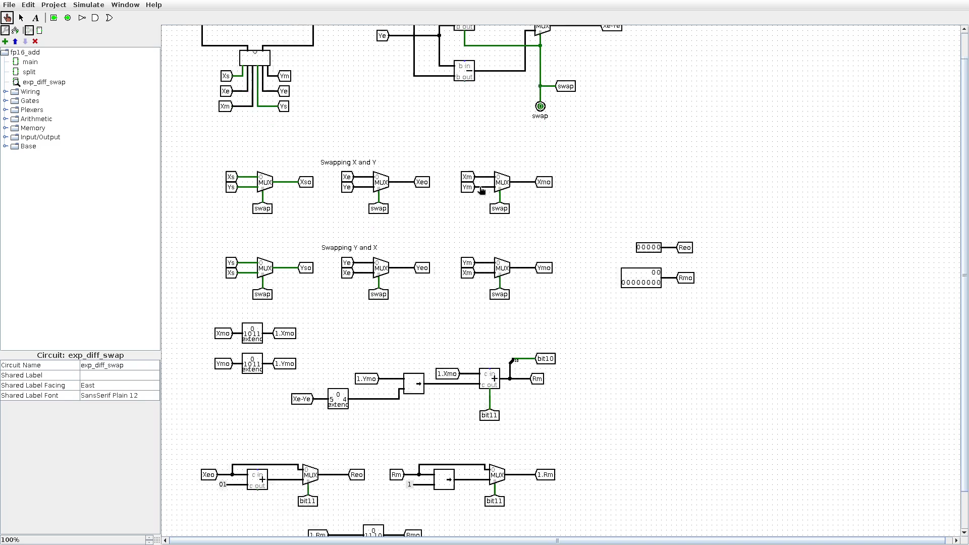
pyautogui.scroll(1, 637, 364)
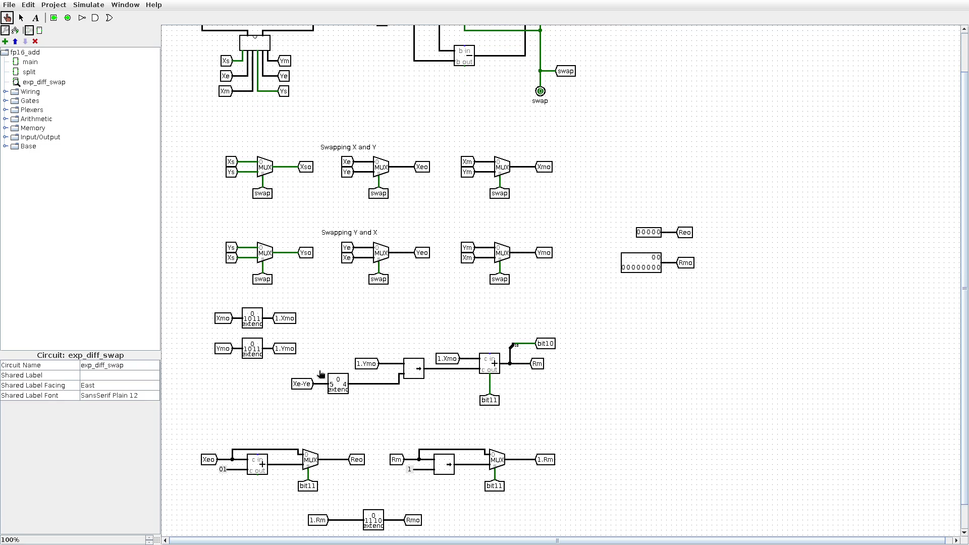
pyautogui.scroll(1, 321, 373)
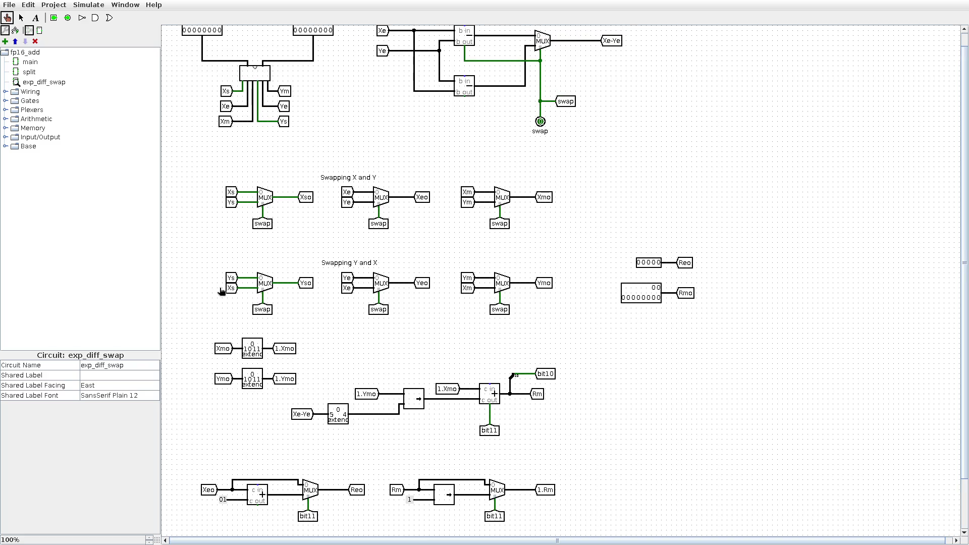
pyautogui.scroll(1, 221, 291)
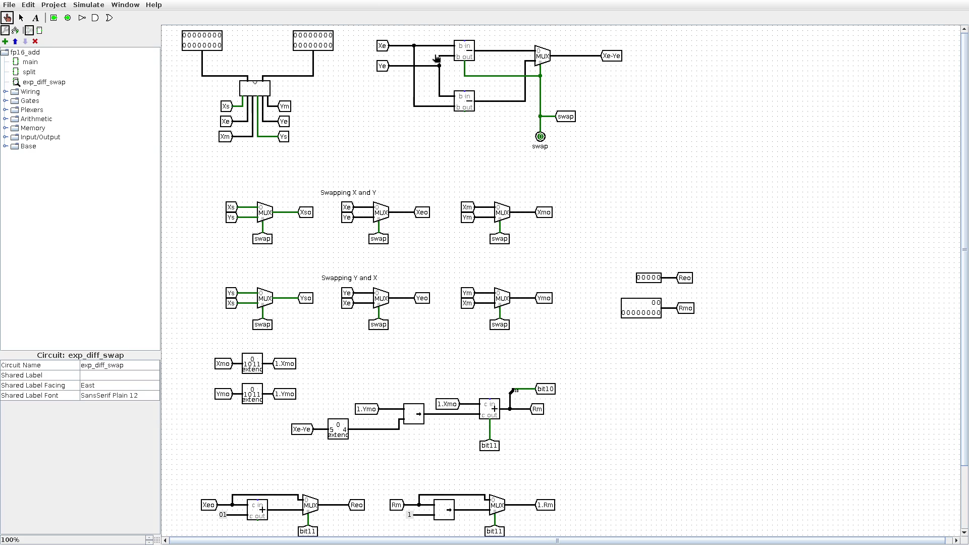
pyautogui.click(9, 5)
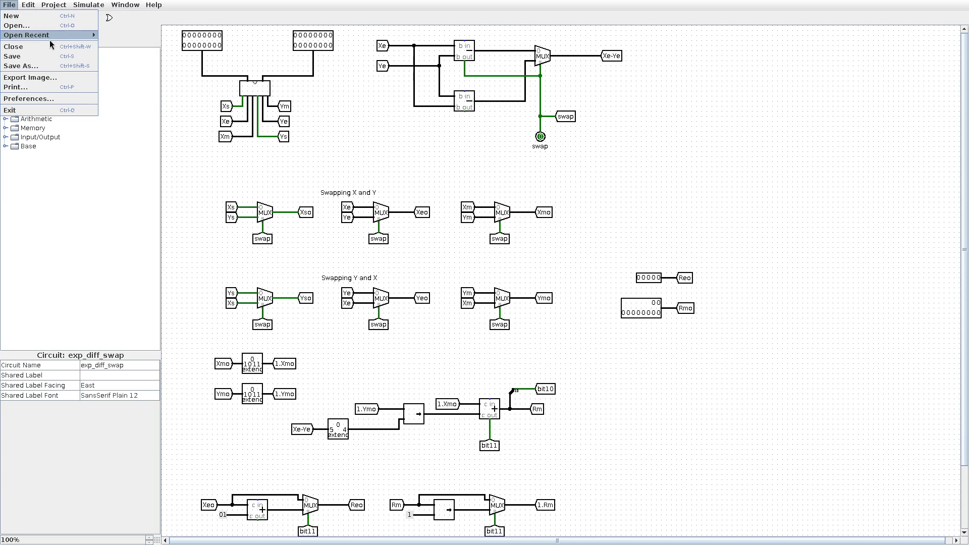
# - Open lfsr_4.circ from recent files, close the fp16_add window, and make it fullscreen
pyautogui.moveTo(56, 36)
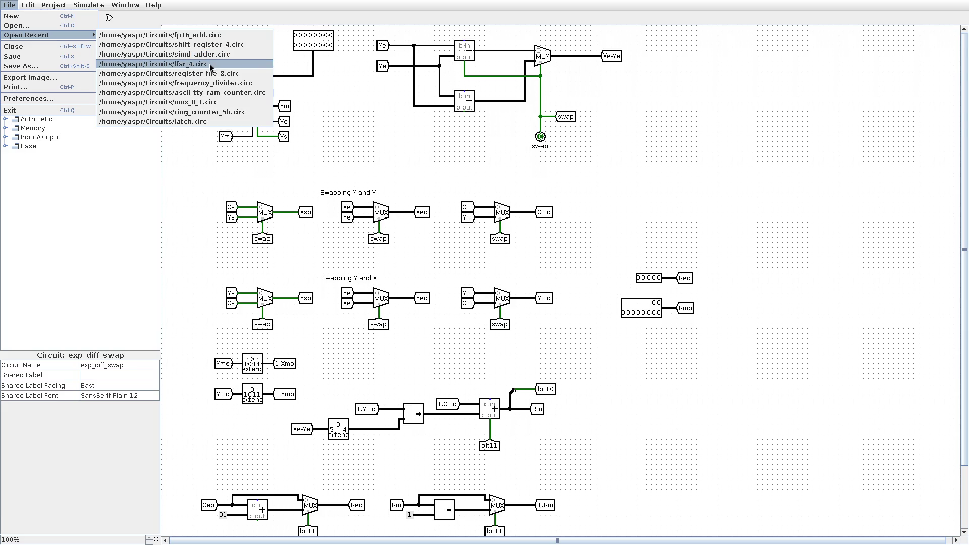
pyautogui.click(210, 64)
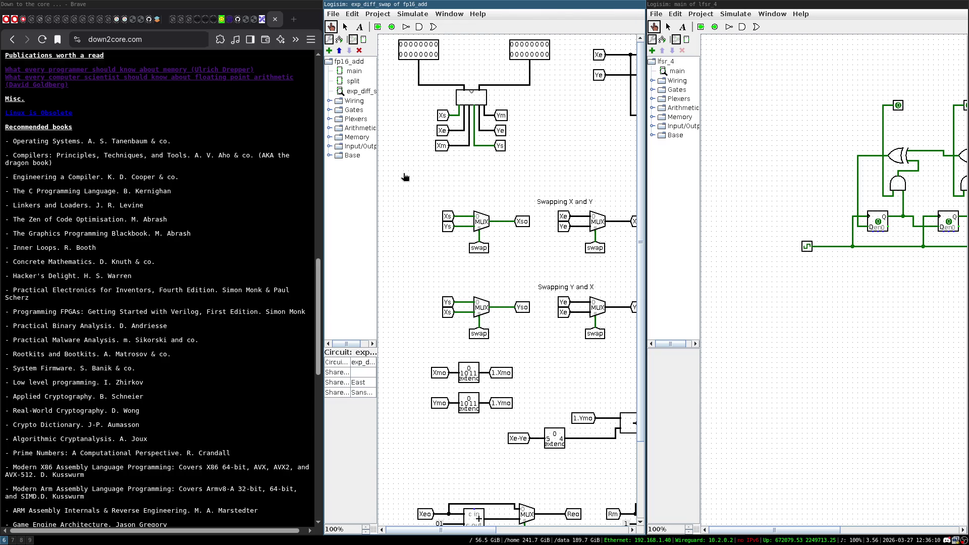
pyautogui.hotkey('ctrl', 'w')
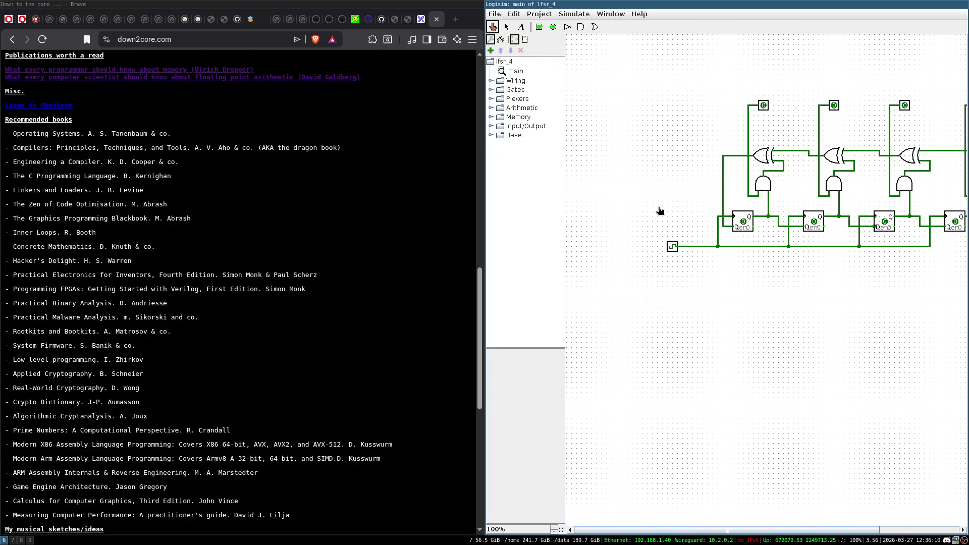
pyautogui.press('super+f')
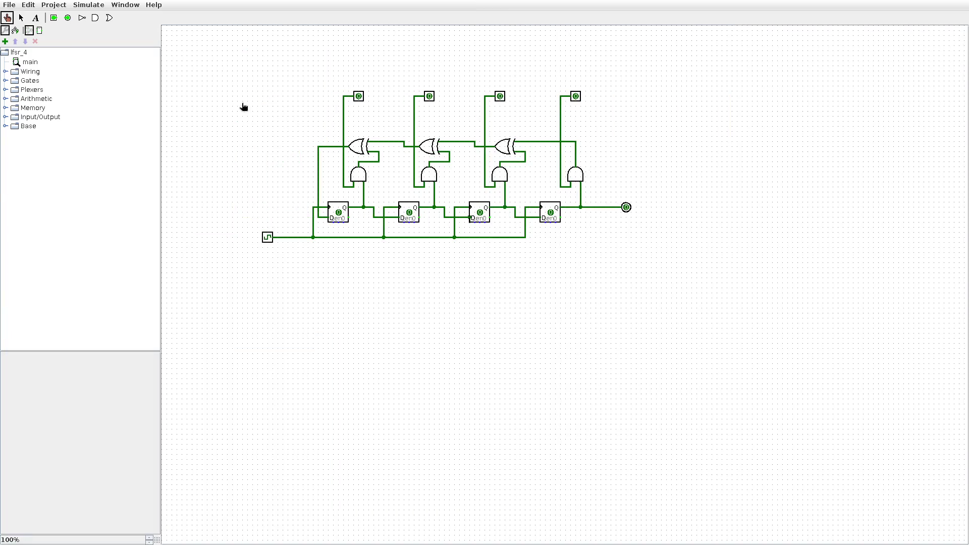
# - Check Simulate > Tick Frequency without changing it, keeping the window fullscreen
pyautogui.click(81, 6)
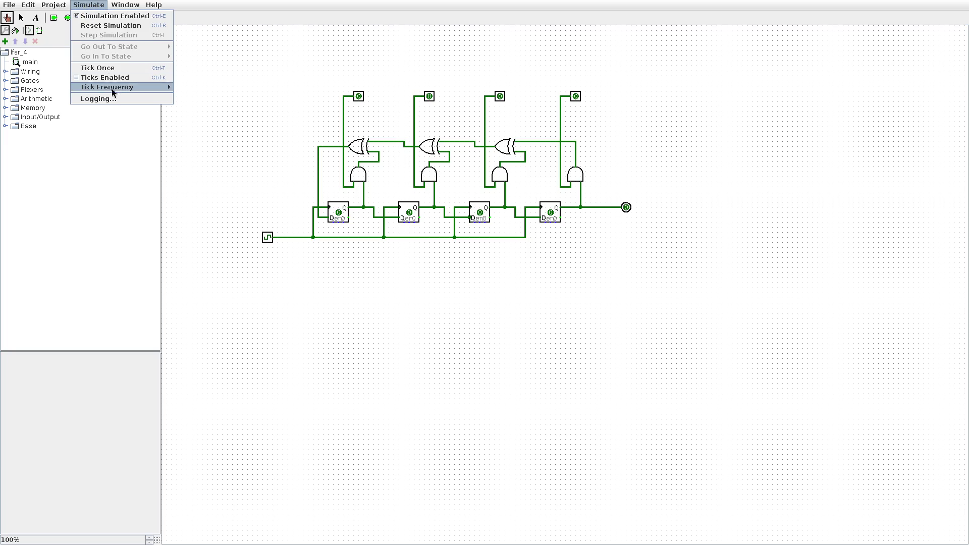
pyautogui.moveTo(116, 88)
pyautogui.click(470, 393)
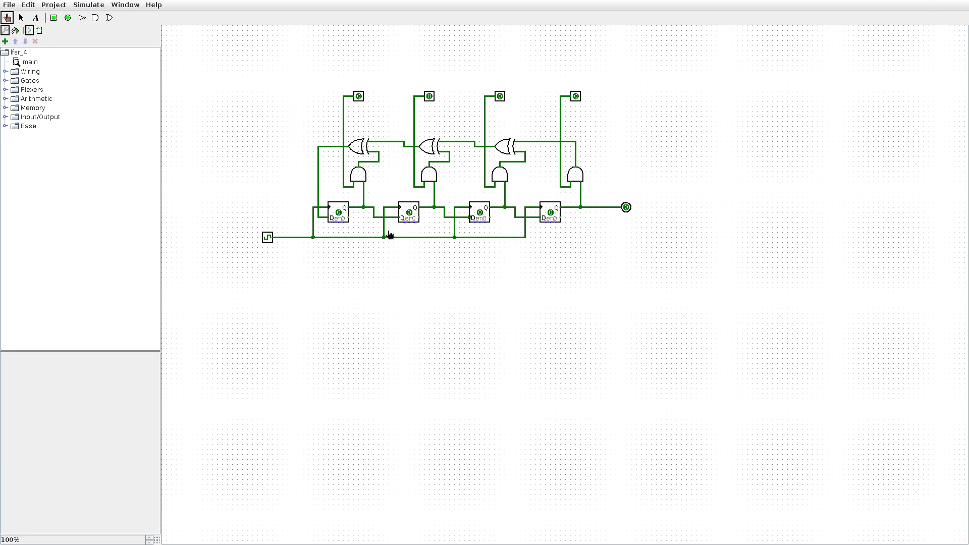
pyautogui.press('super+f')
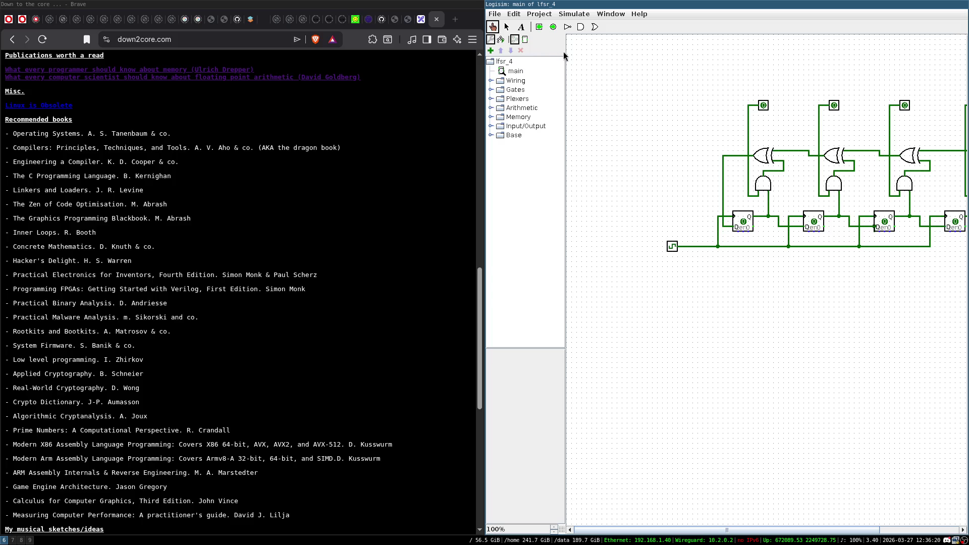
pyautogui.press('super+f')
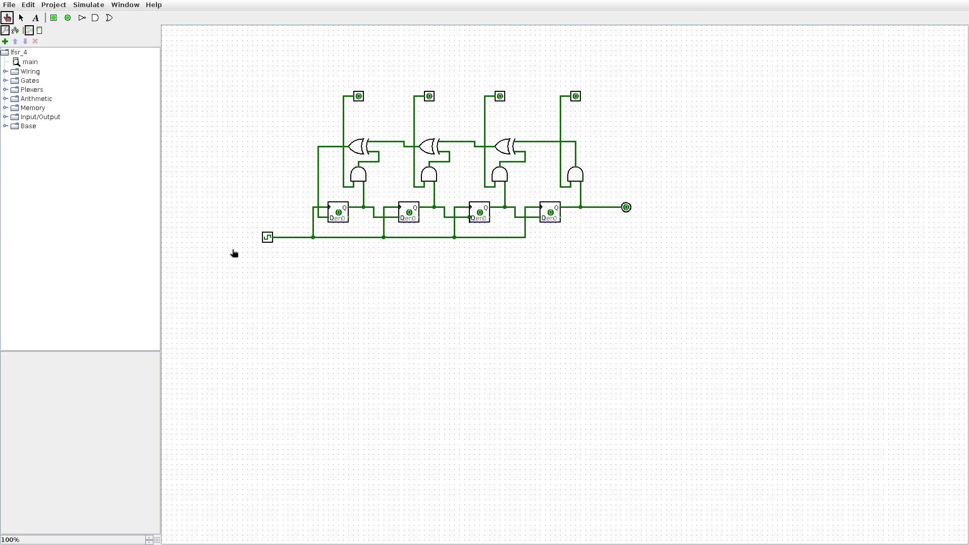
# - Set tap inputs 2 and 4 to 1 and seed flip-flops 1, 3 and 4 with 1
pyautogui.click(428, 96)
pyautogui.click(577, 96)
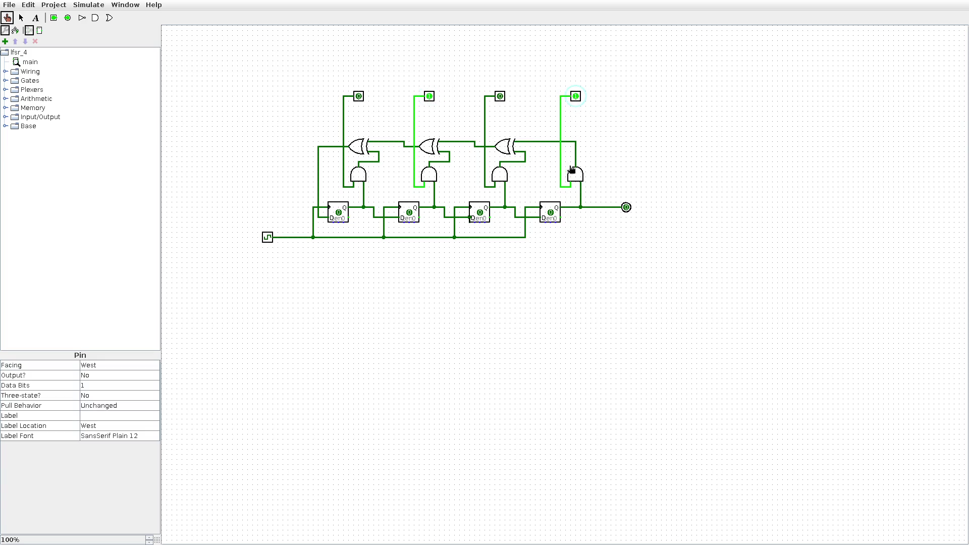
pyautogui.click(268, 238)
pyautogui.doubleClick(268, 238)
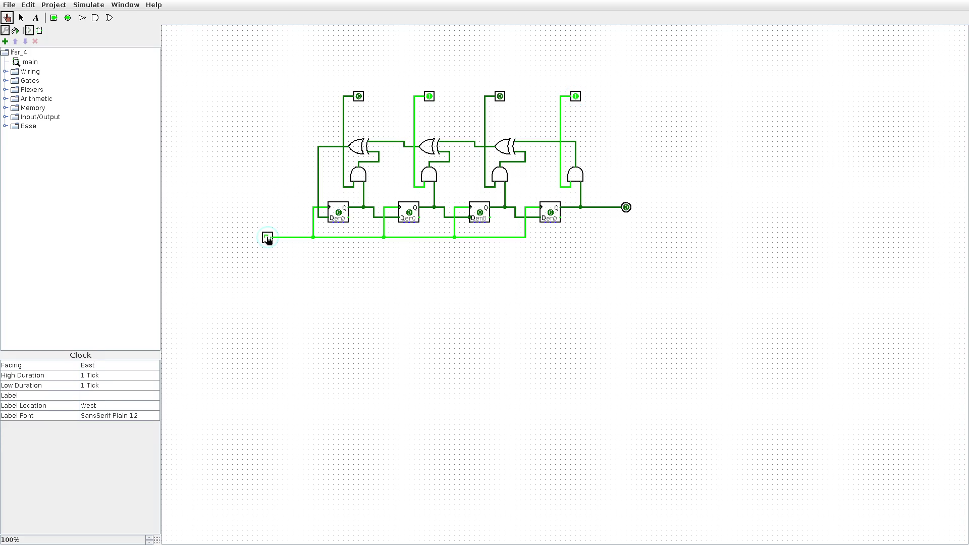
pyautogui.click(352, 215)
pyautogui.click(555, 215)
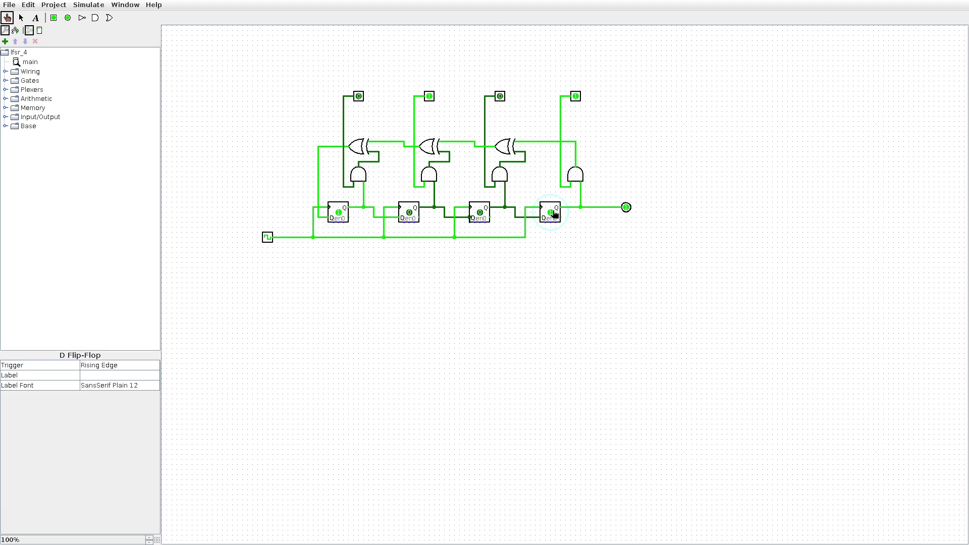
pyautogui.click(482, 216)
# - Clock the LFSR through a series of states, then set the third tap input to 1
pyautogui.click(267, 240)
pyautogui.click(267, 240)
pyautogui.click(268, 240)
pyautogui.click(267, 241)
pyautogui.click(268, 240)
pyautogui.click(268, 240)
pyautogui.click(267, 240)
pyautogui.click(267, 240)
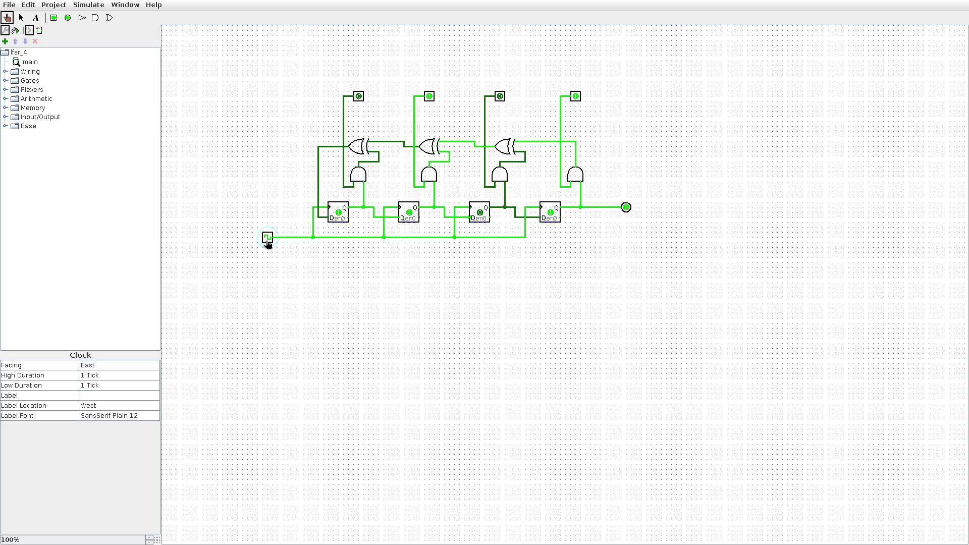
pyautogui.click(267, 240)
pyautogui.click(267, 240)
pyautogui.click(268, 240)
pyautogui.click(268, 241)
pyautogui.click(267, 240)
pyautogui.click(267, 240)
pyautogui.click(268, 240)
pyautogui.click(267, 240)
pyautogui.click(268, 240)
pyautogui.click(267, 240)
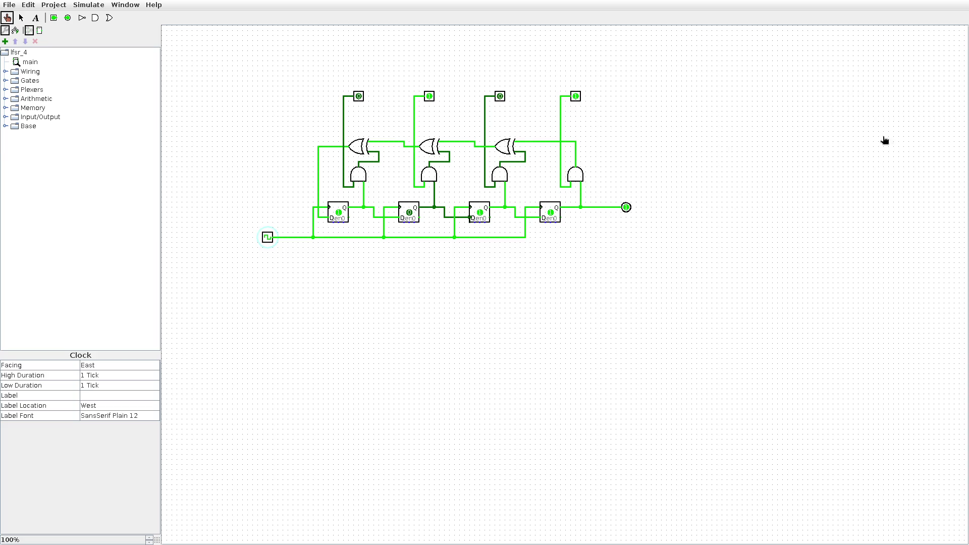
pyautogui.click(500, 97)
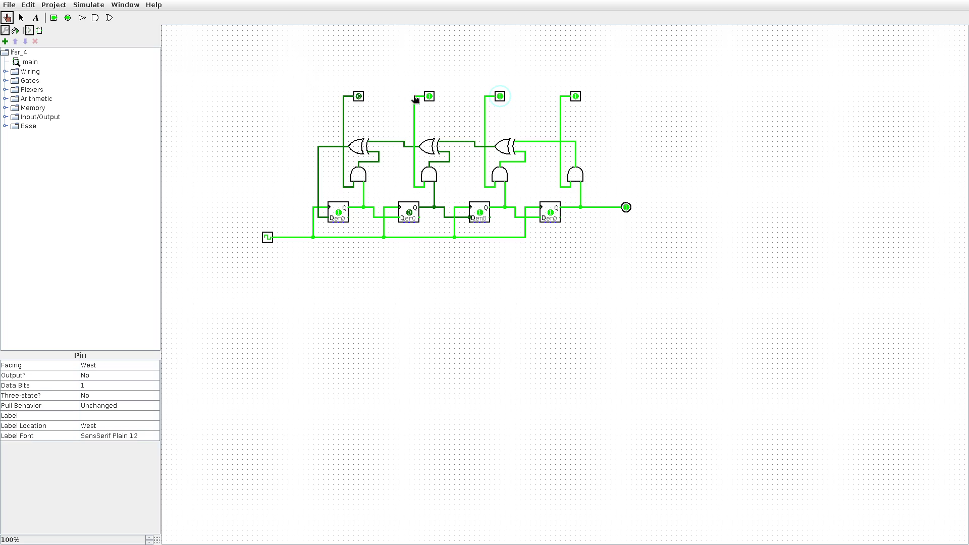
# - Step the LFSR's clock about a dozen more times with taps 2, 3 and 4 enabled
pyautogui.click(267, 237)
pyautogui.click(266, 237)
pyautogui.click(267, 238)
pyautogui.click(267, 237)
pyautogui.click(267, 237)
pyautogui.click(267, 237)
pyautogui.click(266, 237)
pyautogui.click(266, 237)
pyautogui.click(267, 238)
pyautogui.click(267, 237)
pyautogui.click(266, 237)
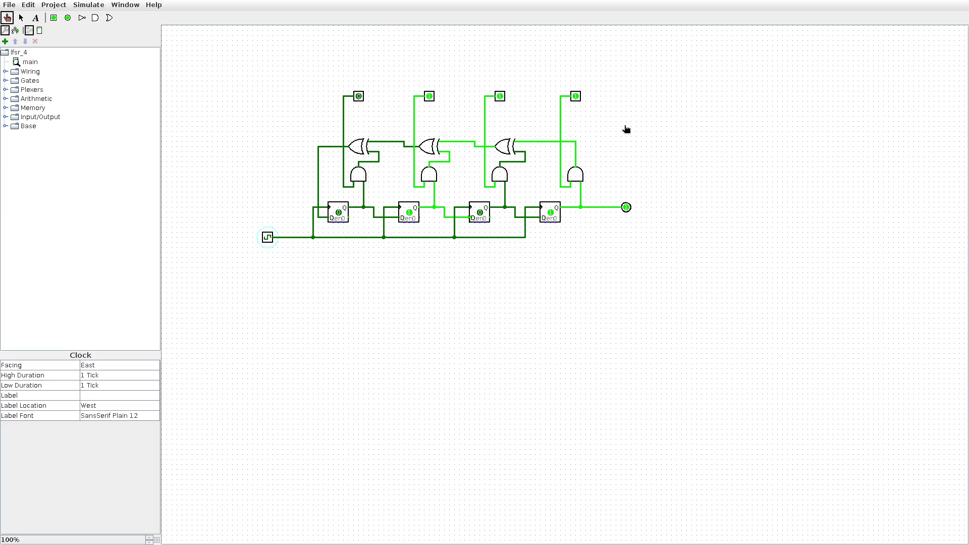
pyautogui.doubleClick(268, 238)
pyautogui.click(268, 238)
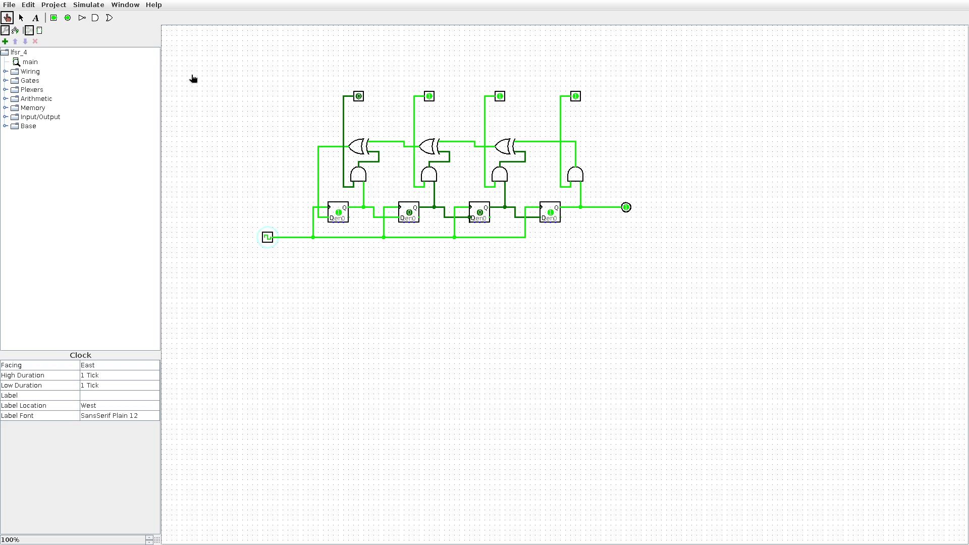
# - Open the File menu over the lfsr_4 circuit
pyautogui.click(13, 7)
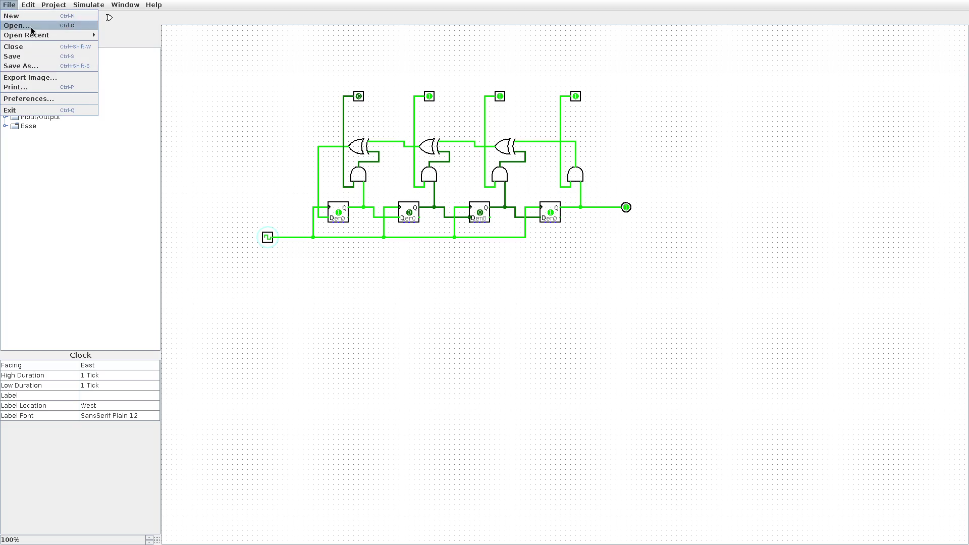
# - Open frequency_divider.circ from recent files, close lfsr_4, and show its div_2_4_8_16 circuit
pyautogui.moveTo(38, 35)
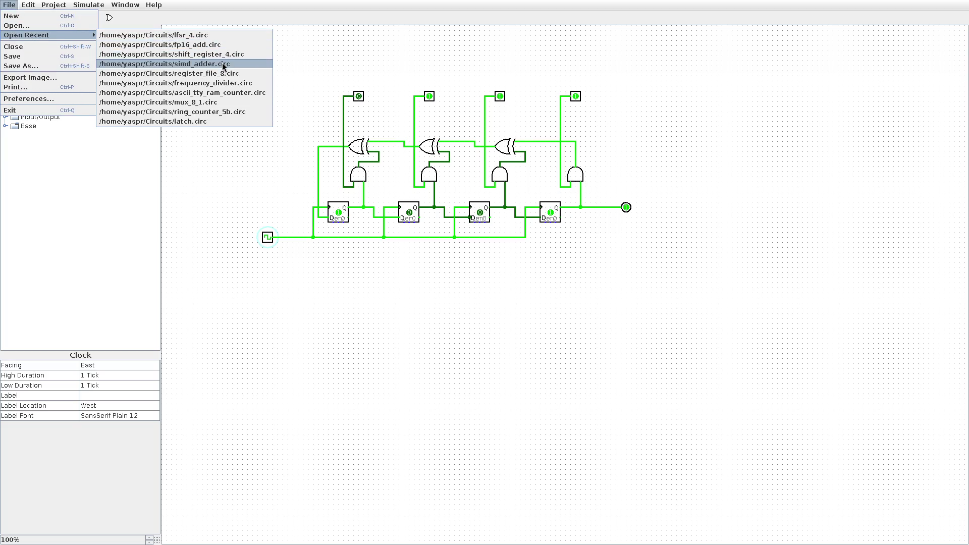
pyautogui.click(230, 83)
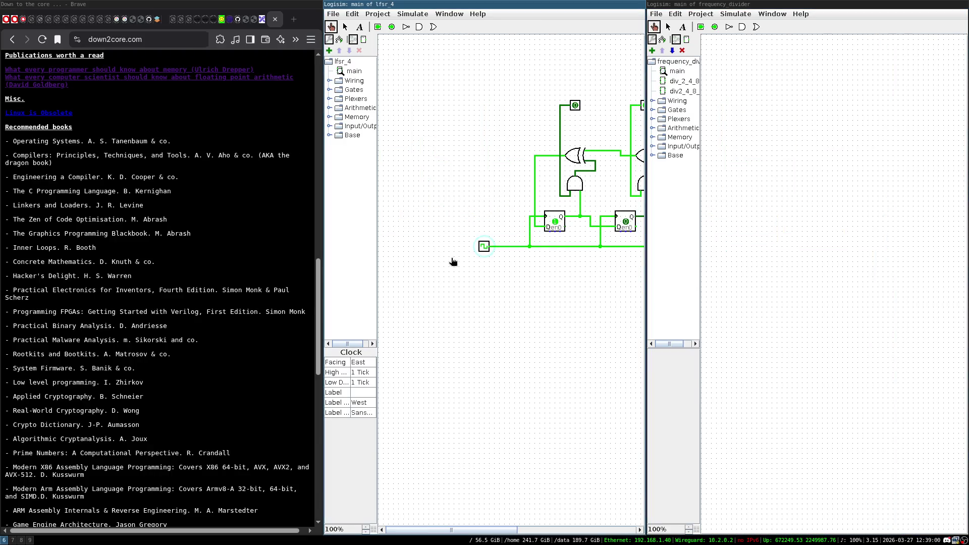
pyautogui.hotkey('ctrl', 'w')
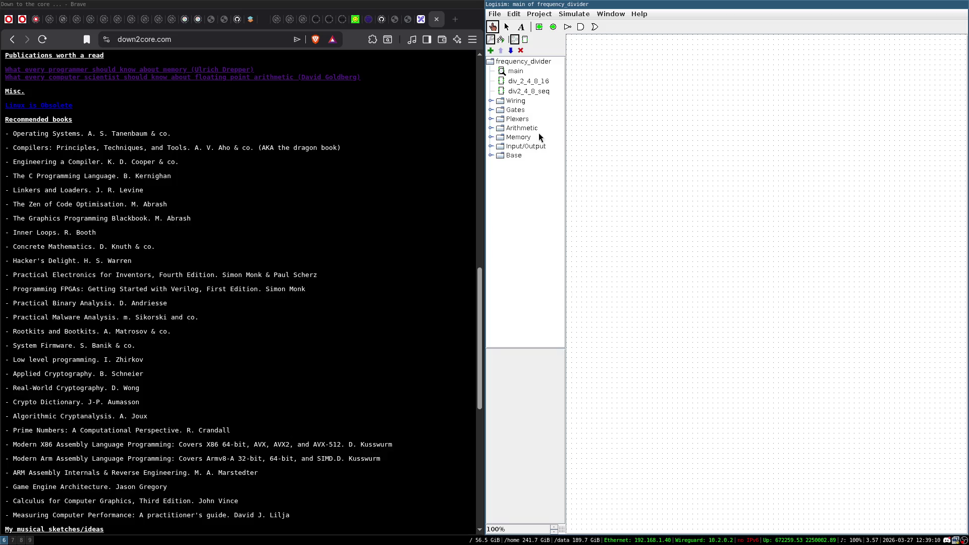
pyautogui.doubleClick(530, 82)
pyautogui.press('super+f')
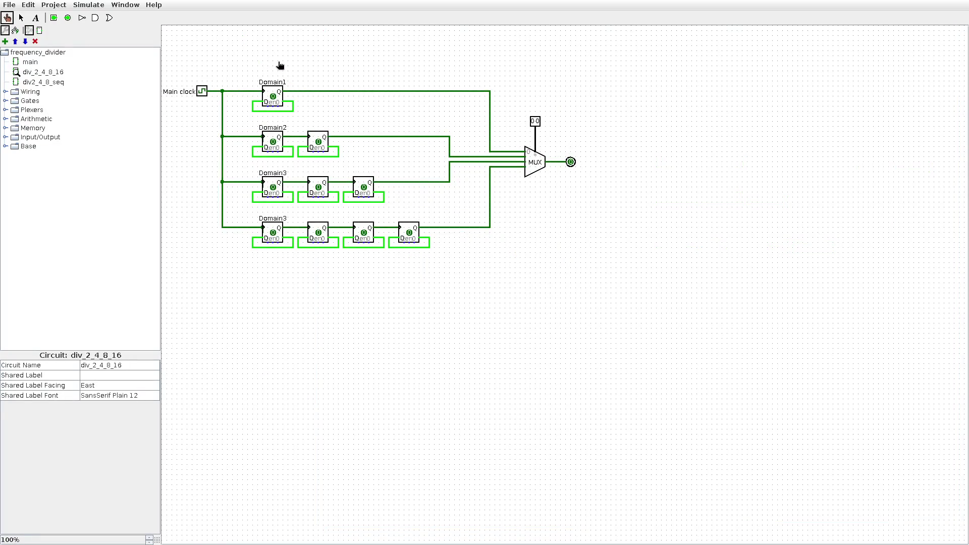
pyautogui.press('super+f')
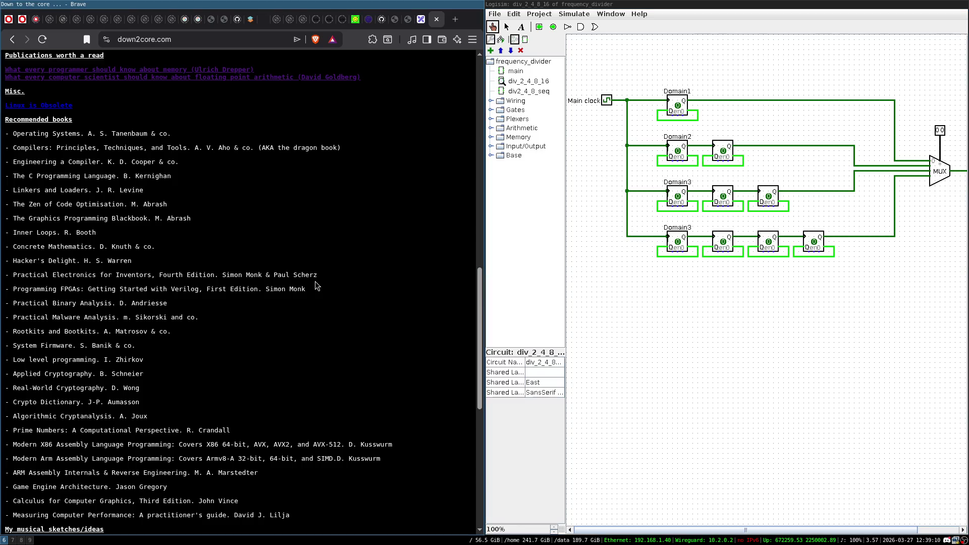
pyautogui.press('super+7')
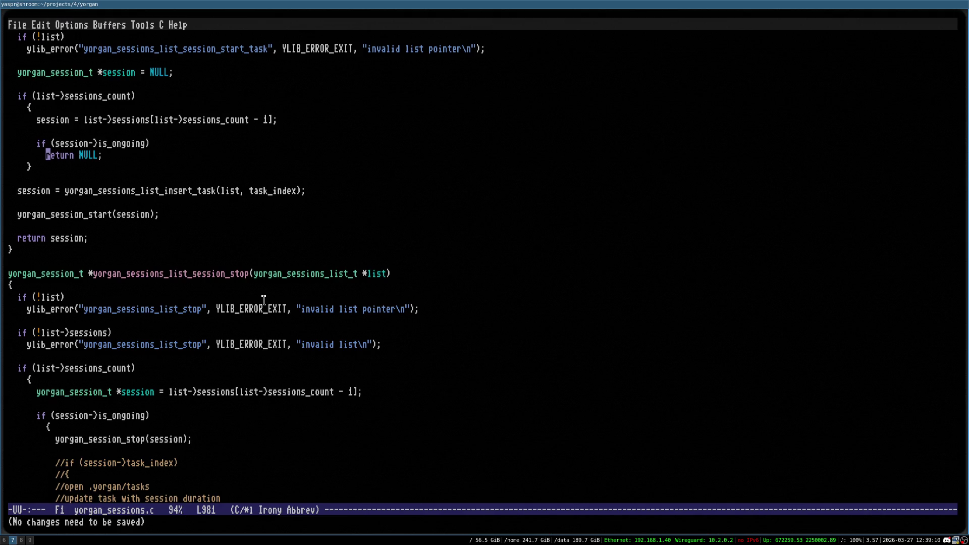
# - Run 'sudo cpupower frequency-info' in the pinnacle terminal and enter the sudo password
pyautogui.press('super+8')
pyautogui.press('super+9')
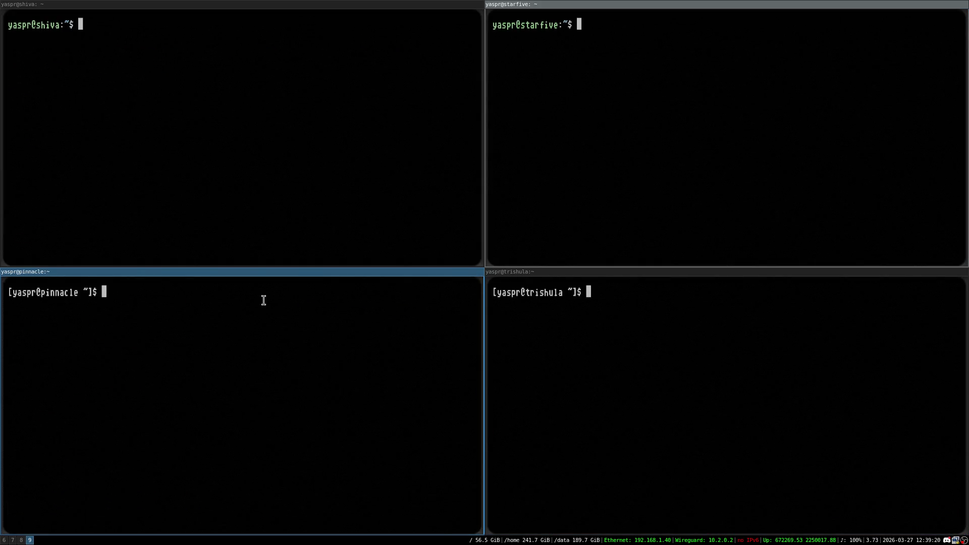
pyautogui.write('sudo cpupower fre')
pyautogui.write('quency-info')
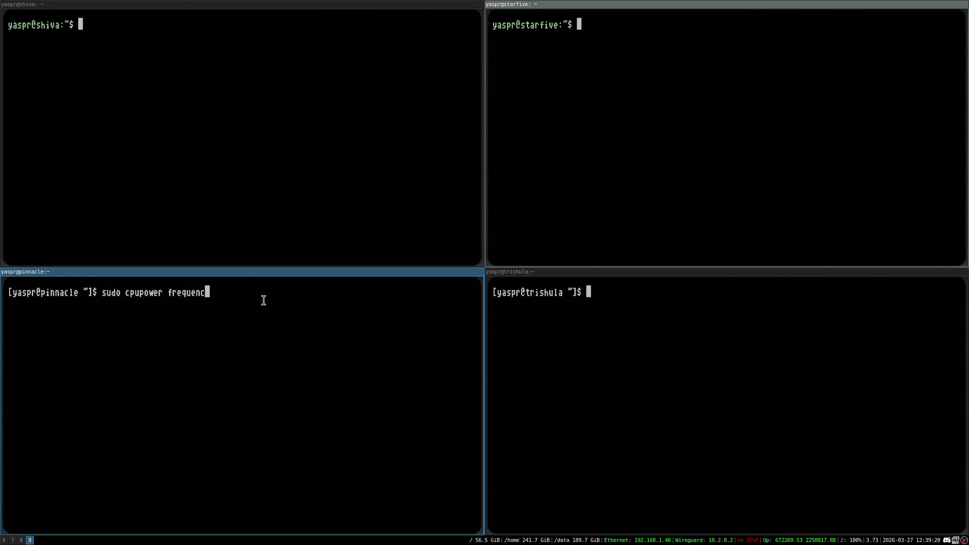
pyautogui.press('super+f')
pyautogui.press('Return')
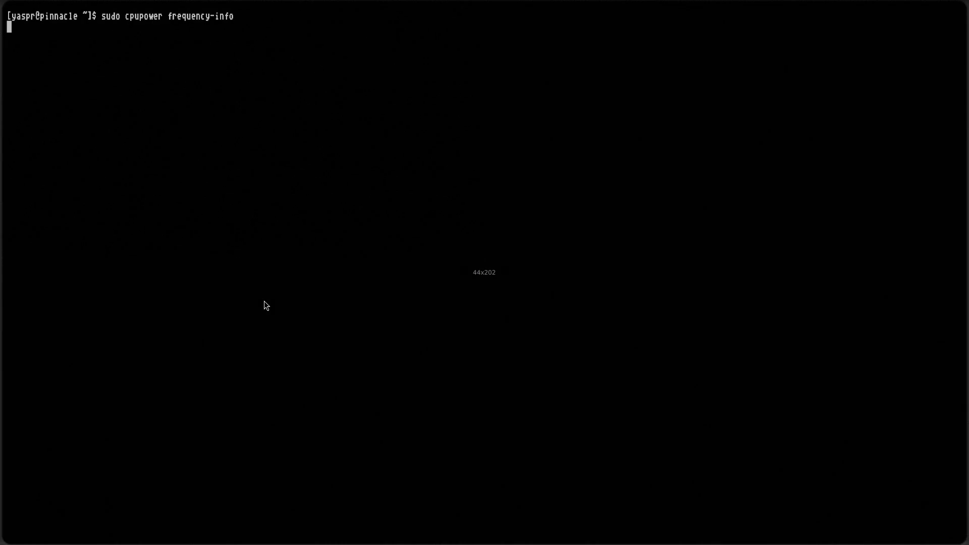
pyautogui.press('Return')
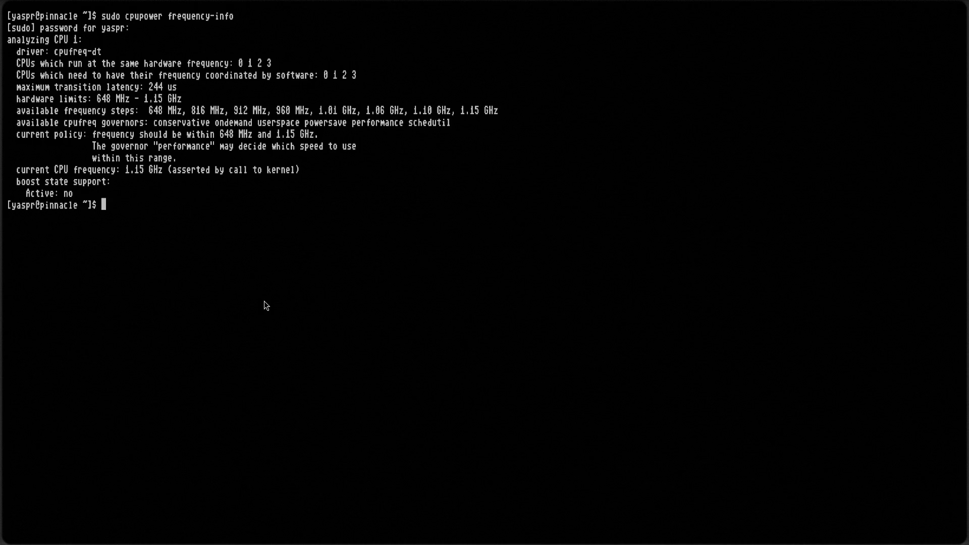
# - Read the 648 MHz–1.15 GHz frequency report, then return to the Brave and Logisim workspace
pyautogui.doubleClick(153, 112)
pyautogui.click(205, 111)
pyautogui.press('super+f')
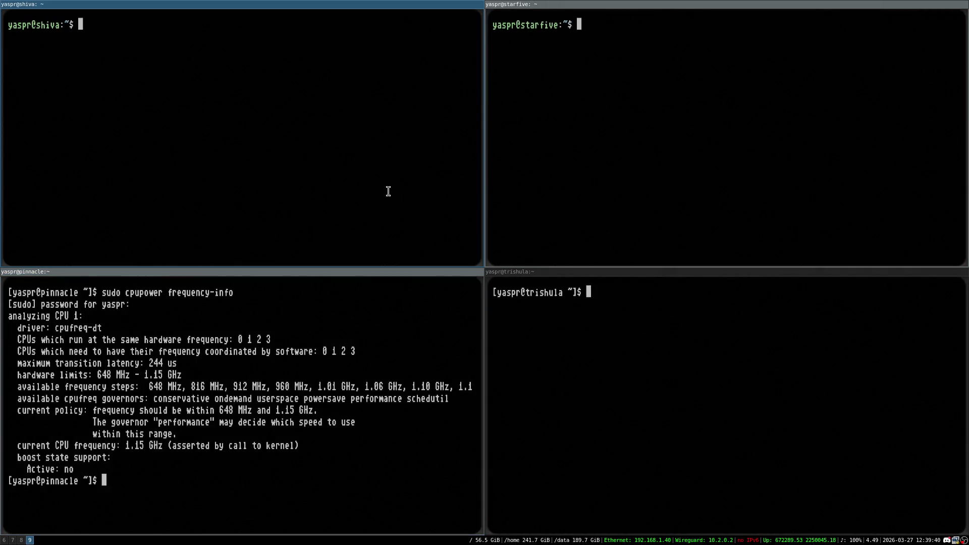
pyautogui.press('super+8')
pyautogui.press('super+7')
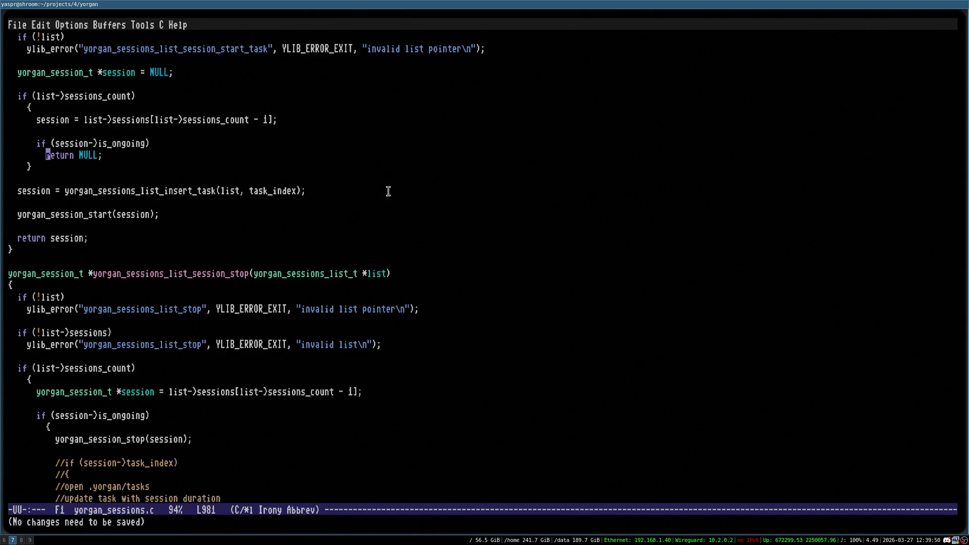
pyautogui.press('super+9')
pyautogui.press('super+8')
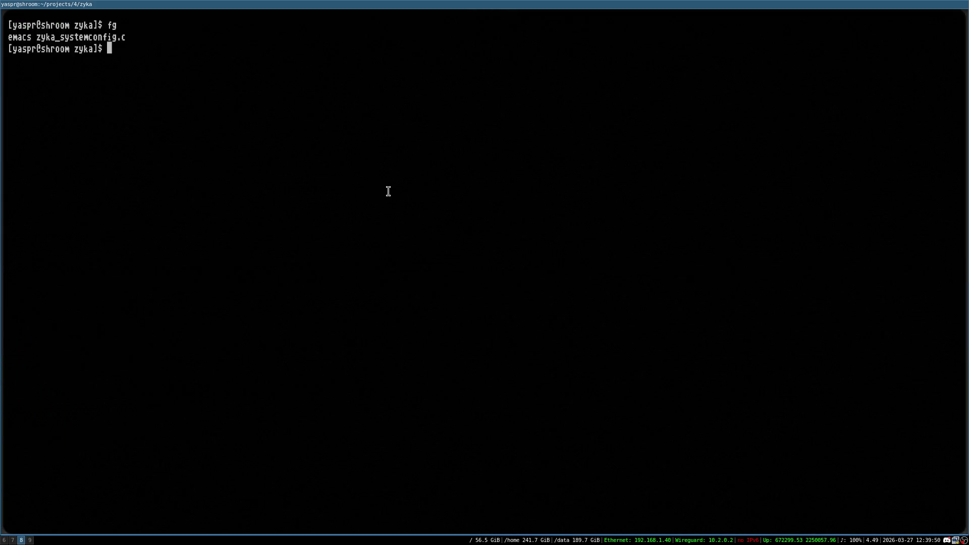
pyautogui.press('super+7')
pyautogui.press('super+6')
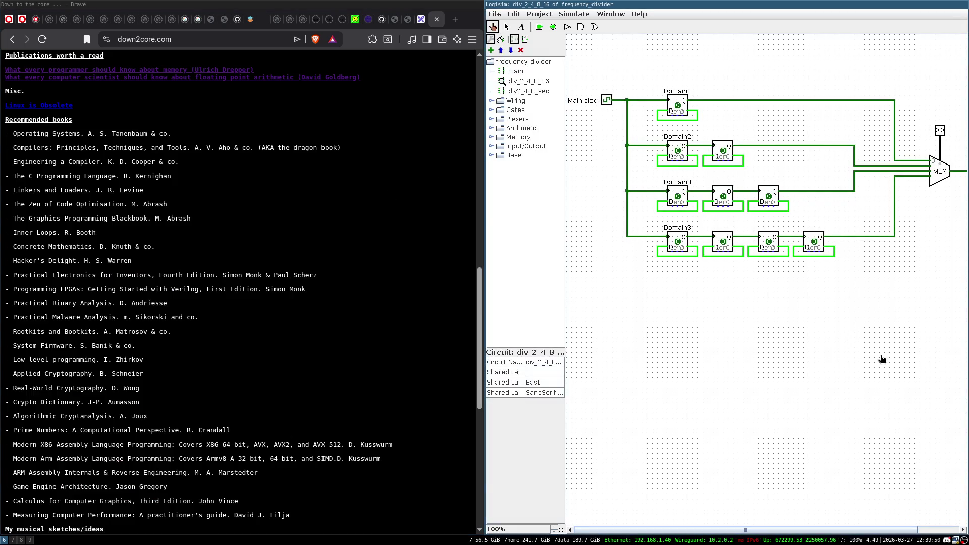
# - Maximize Logisim, open div2_4_8_seq then div_2_4_8_16, and drive its Main clock high
pyautogui.press('super+f')
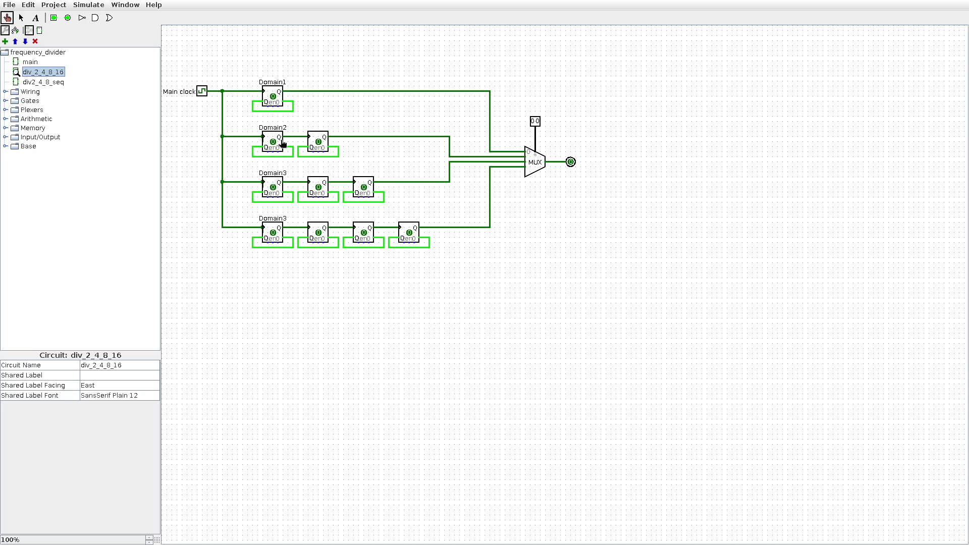
pyautogui.doubleClick(55, 82)
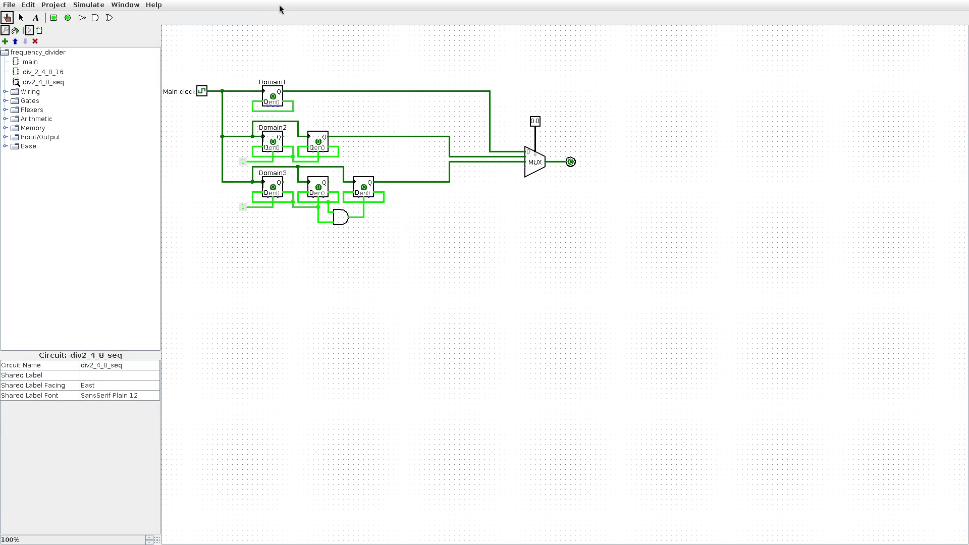
pyautogui.doubleClick(57, 74)
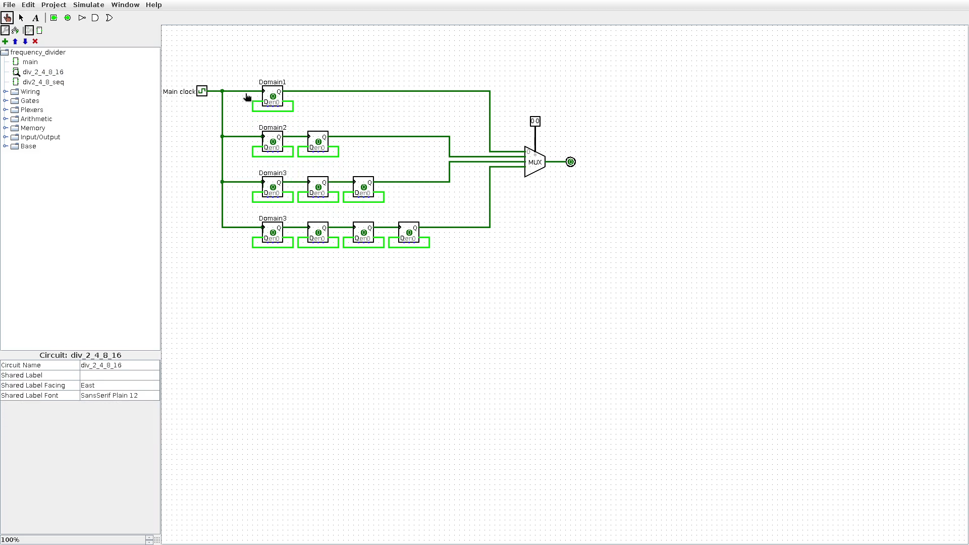
pyautogui.click(201, 94)
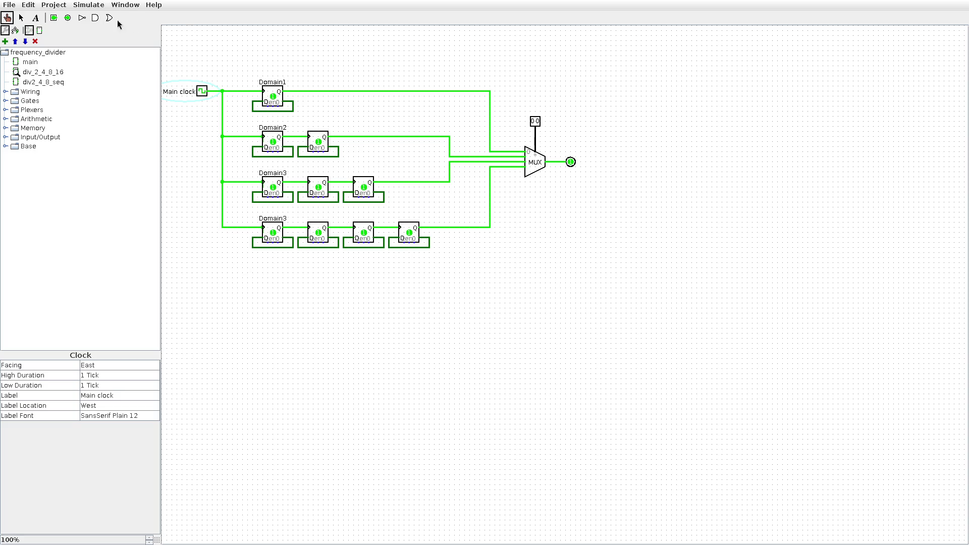
# - Set the tick frequency to 16 Hz and poke the MUX select to 01
pyautogui.click(93, 8)
pyautogui.moveTo(146, 87)
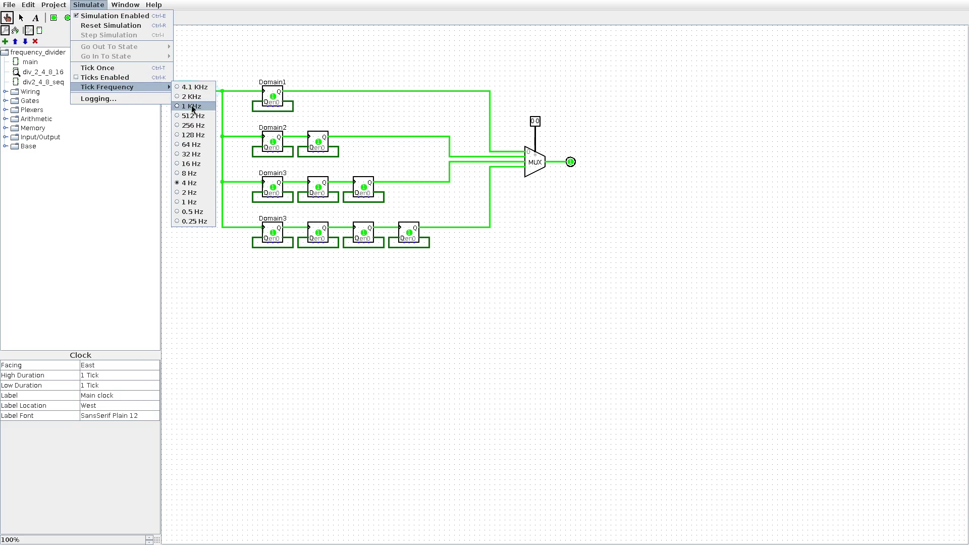
pyautogui.click(203, 163)
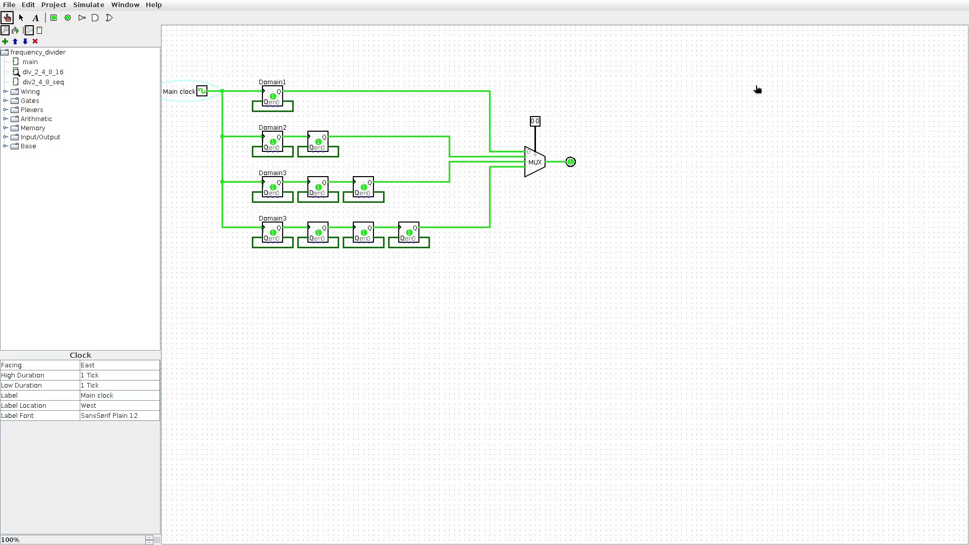
pyautogui.click(538, 121)
# - Return the MUX select to 00, tick the clock once, and browse the Simulate menu
pyautogui.click(537, 121)
pyautogui.hotkey('ctrl', 't')
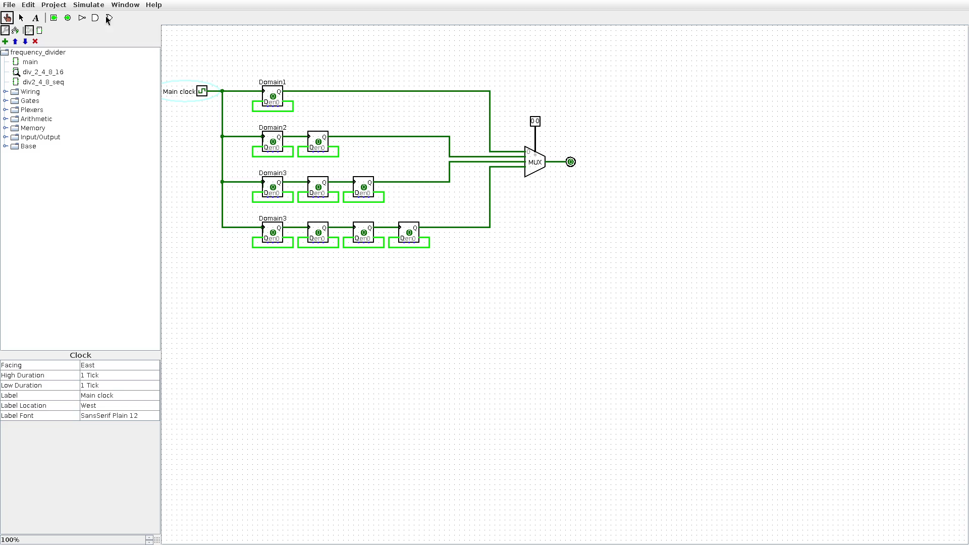
pyautogui.click(85, 6)
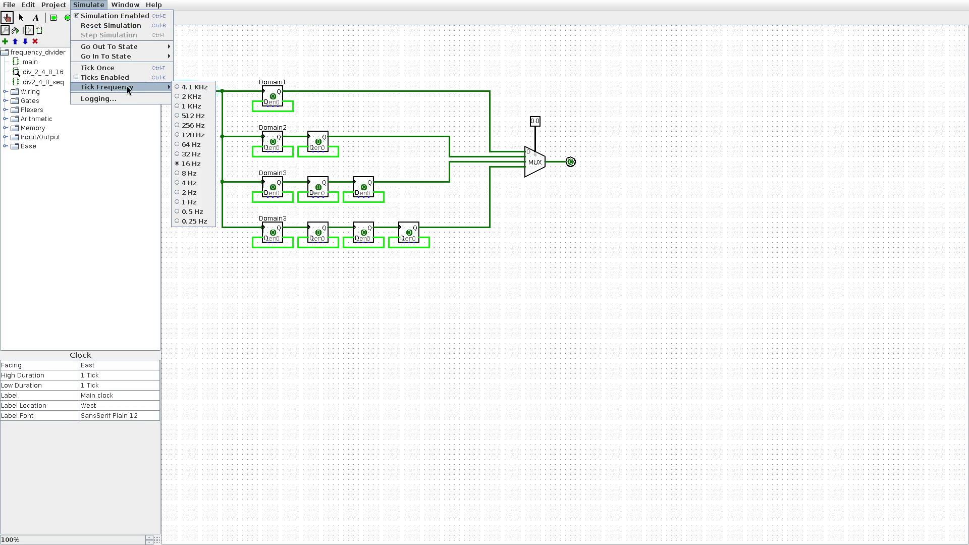
pyautogui.moveTo(160, 86)
pyautogui.click(255, 309)
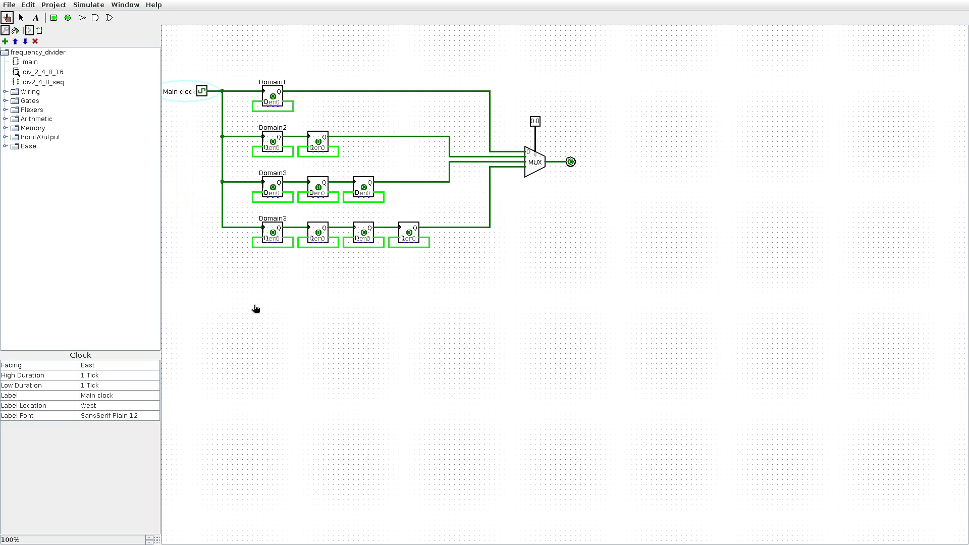
# - Look through the Simulate menu options again and close it unchanged
pyautogui.click(88, 4)
pyautogui.click(107, 32)
pyautogui.click(88, 4)
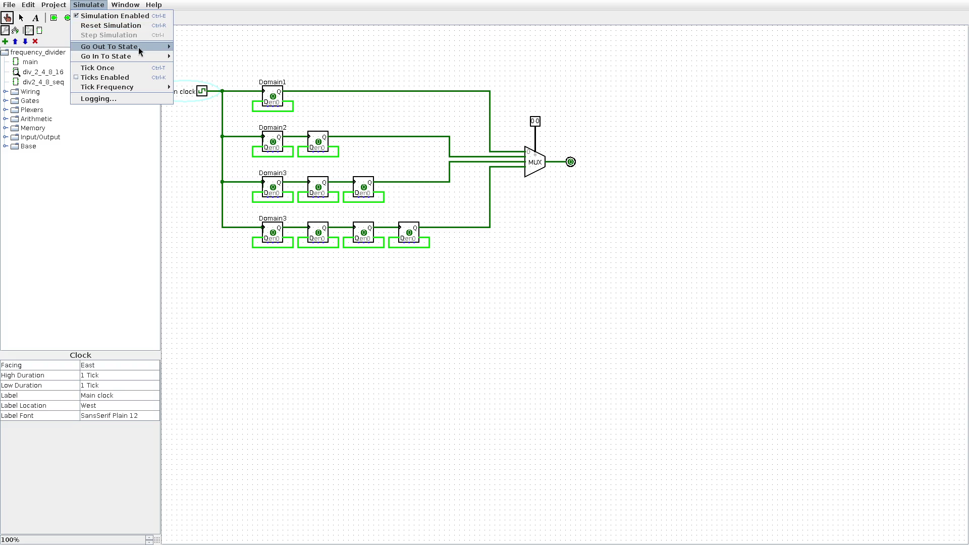
pyautogui.click(325, 47)
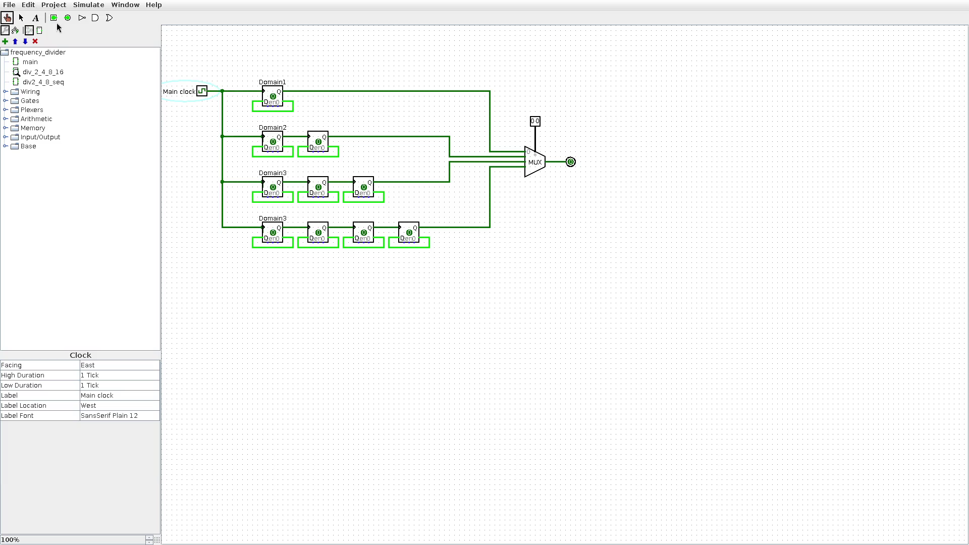
# - Browse the Project menu, then create and close a new untitled project
pyautogui.click(61, 6)
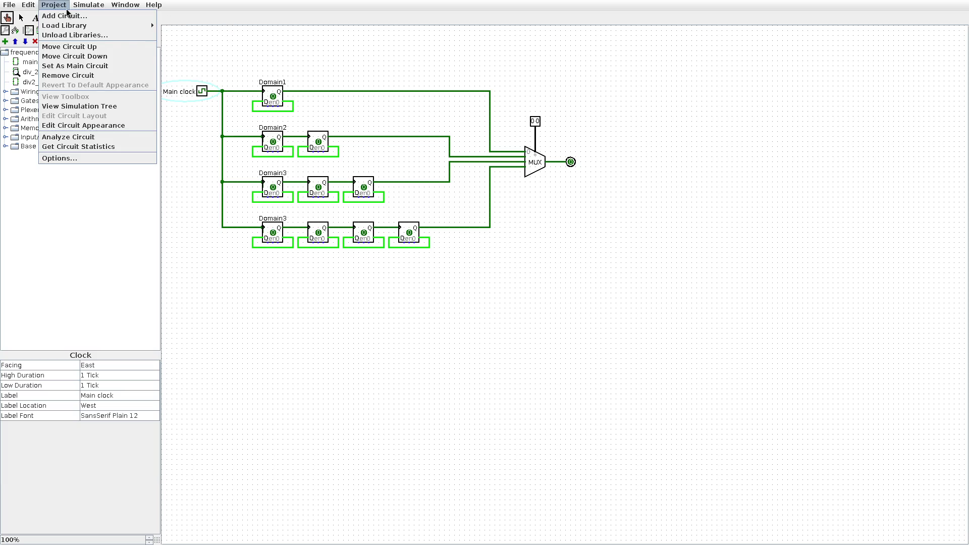
pyautogui.moveTo(89, 5)
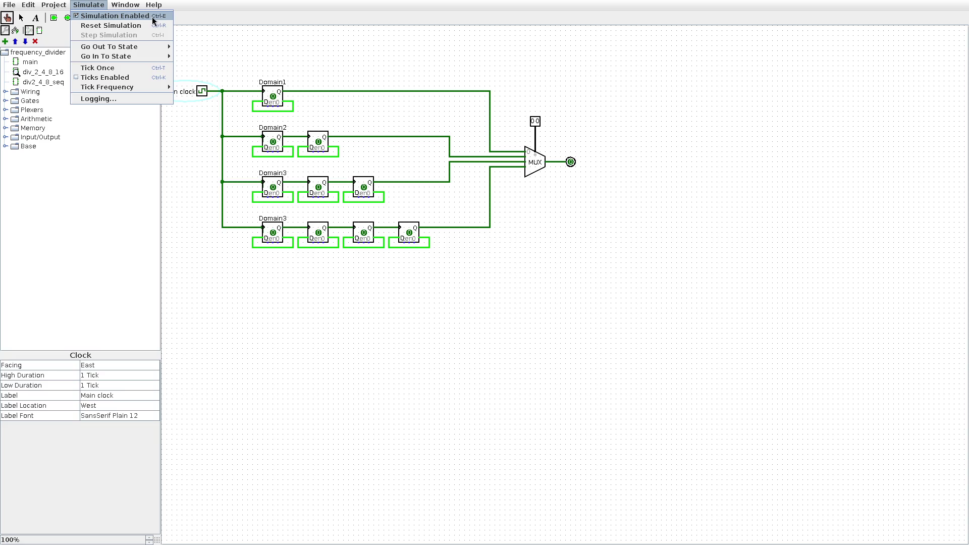
pyautogui.click(260, 46)
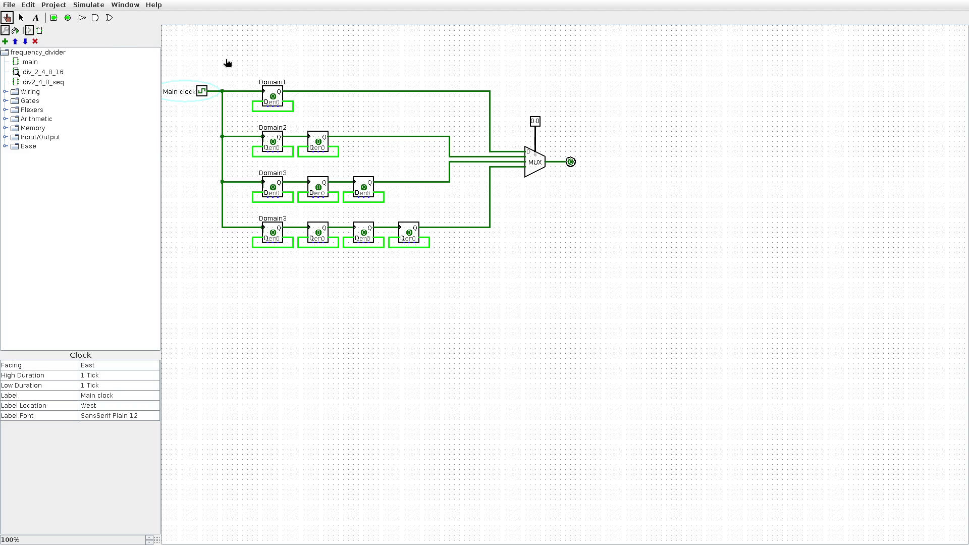
pyautogui.hotkey('ctrl', 'n')
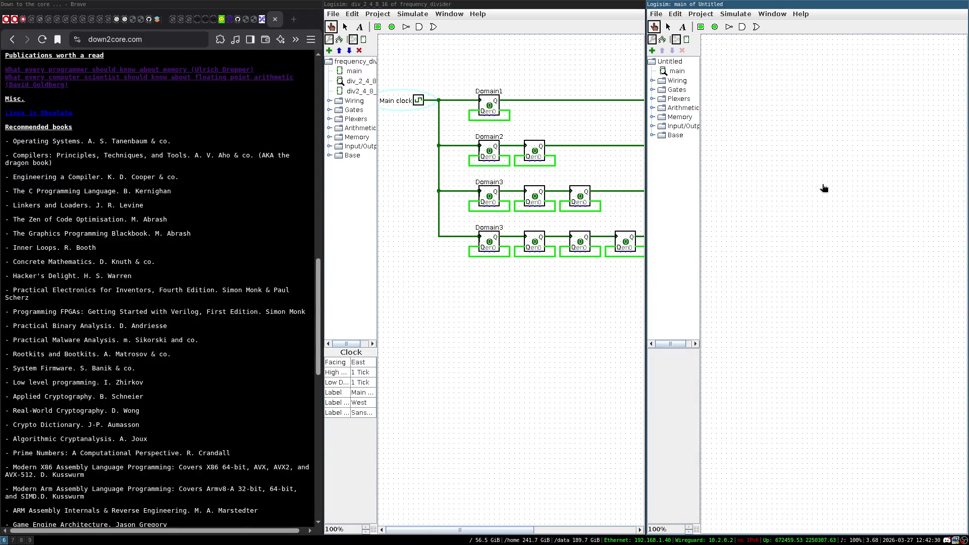
pyautogui.hotkey('ctrl', 'w')
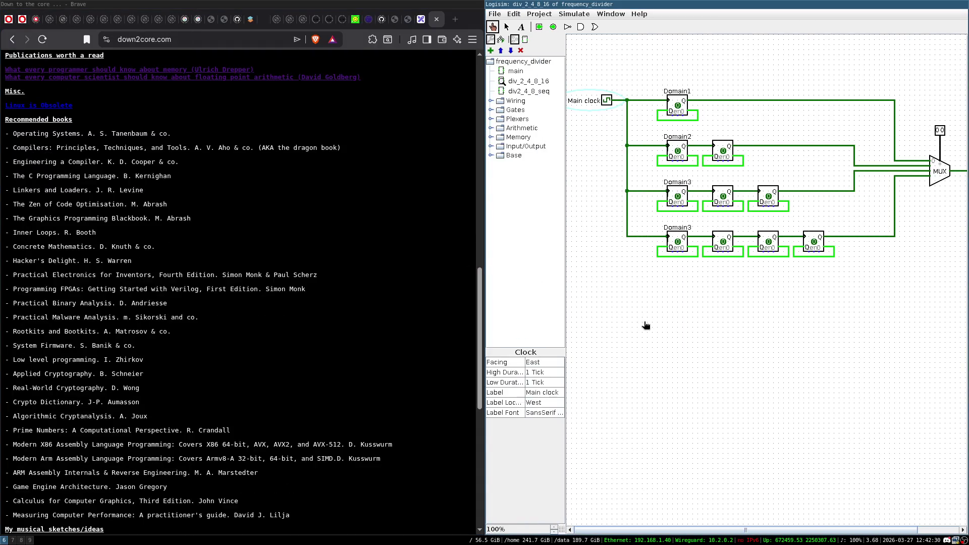
# - Try Analyze Circuit on div_2_4_8_16 and dismiss the Cannot Analyze error
pyautogui.press('super+f')
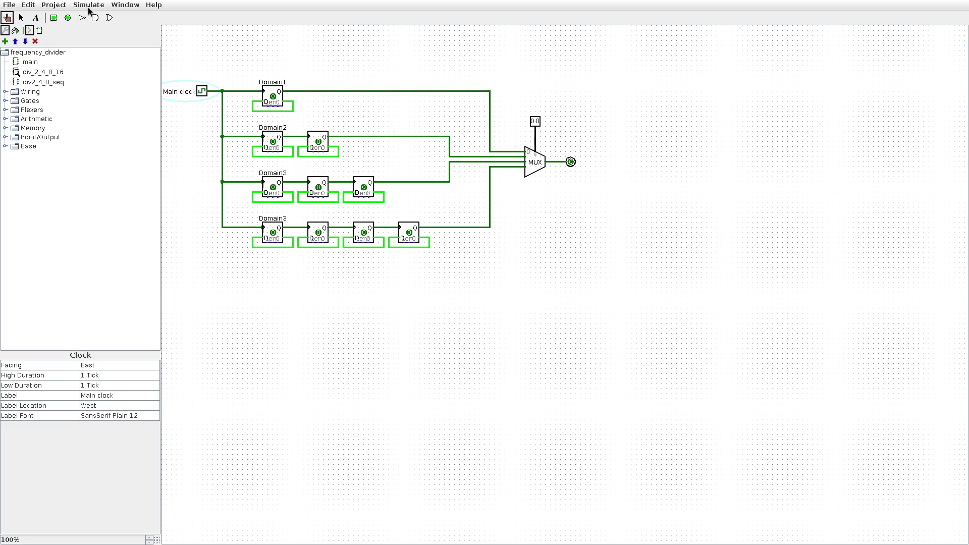
pyautogui.click(10, 5)
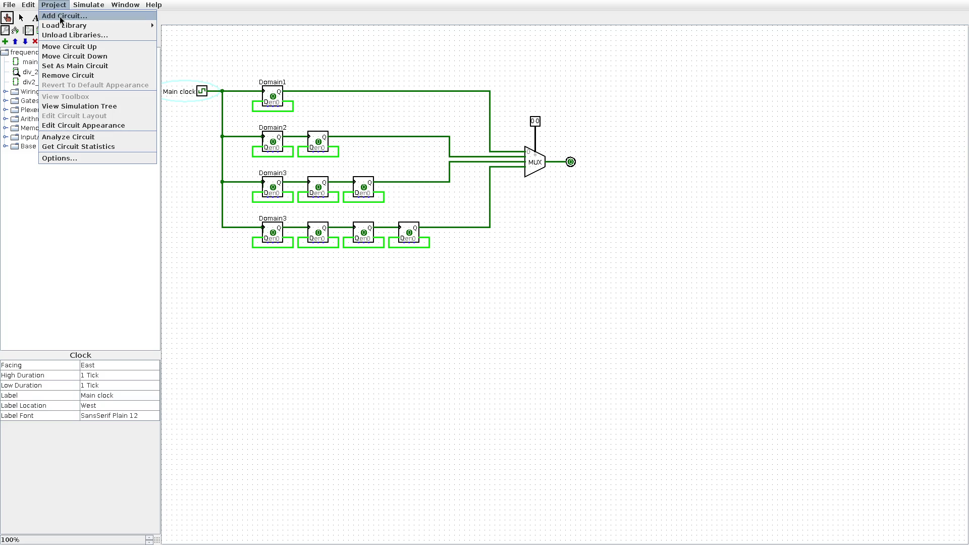
pyautogui.click(103, 138)
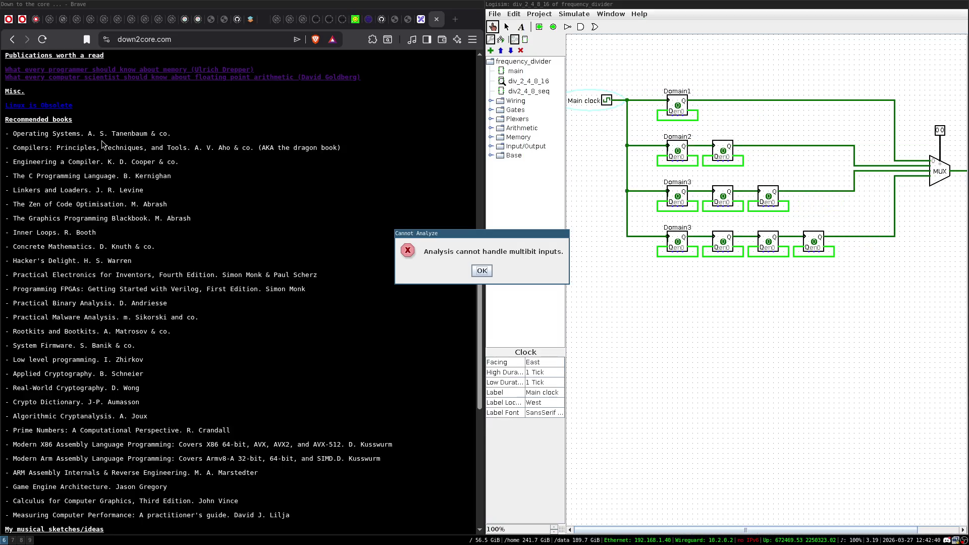
pyautogui.click(483, 274)
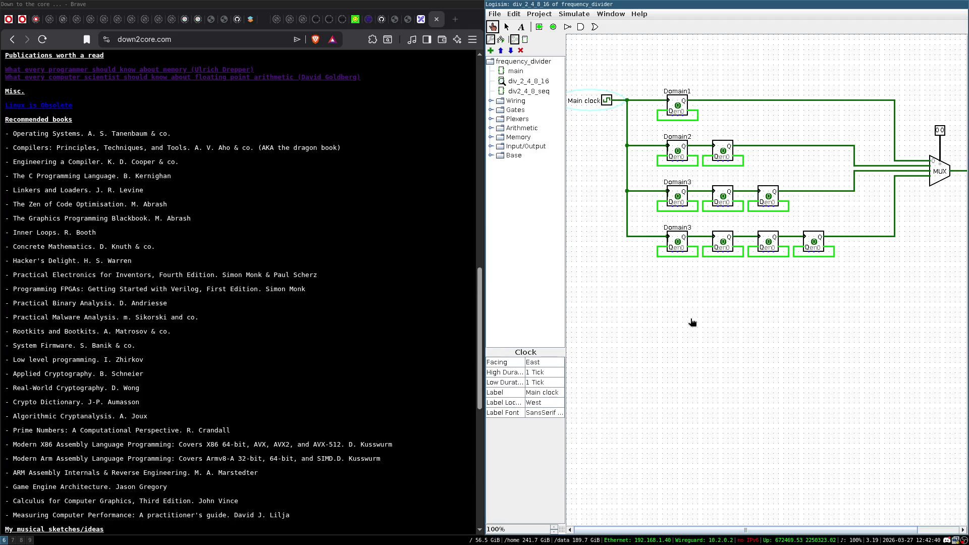
# - Return to fullscreen and bring up the Simulate menu at Tick Once
pyautogui.press('super+f')
pyautogui.click(52, 5)
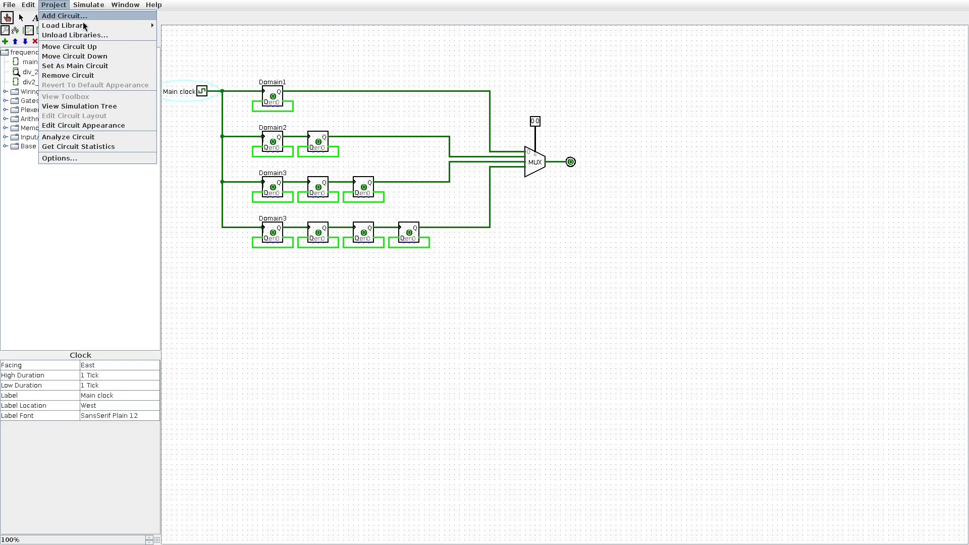
pyautogui.moveTo(82, 25)
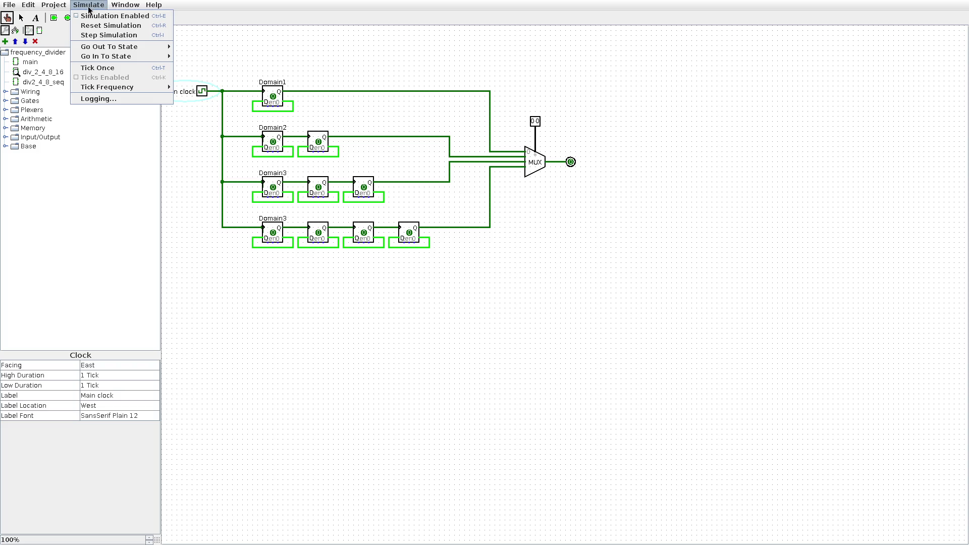
# - Tick the clock once, then open and close the Logging window
pyautogui.click(133, 69)
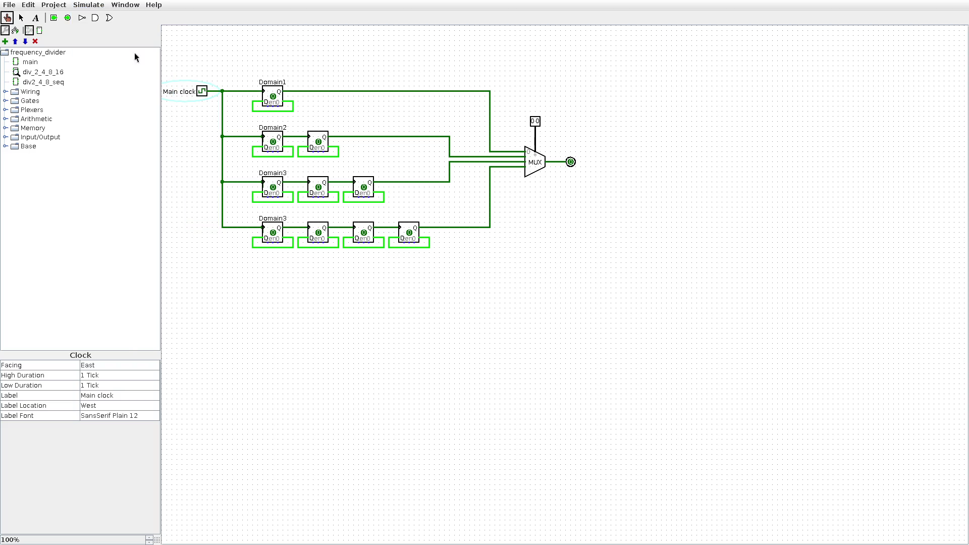
pyautogui.click(87, 7)
pyautogui.moveTo(109, 87)
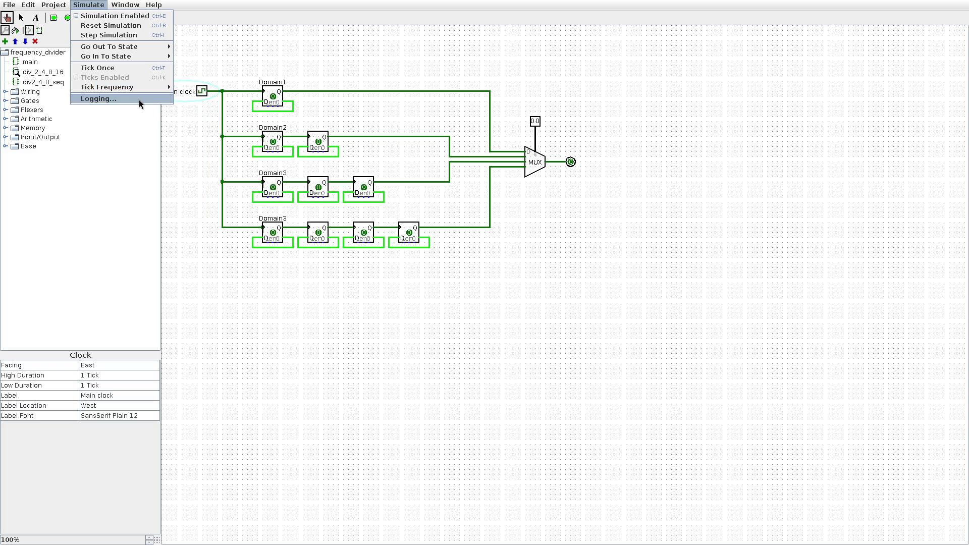
pyautogui.click(189, 130)
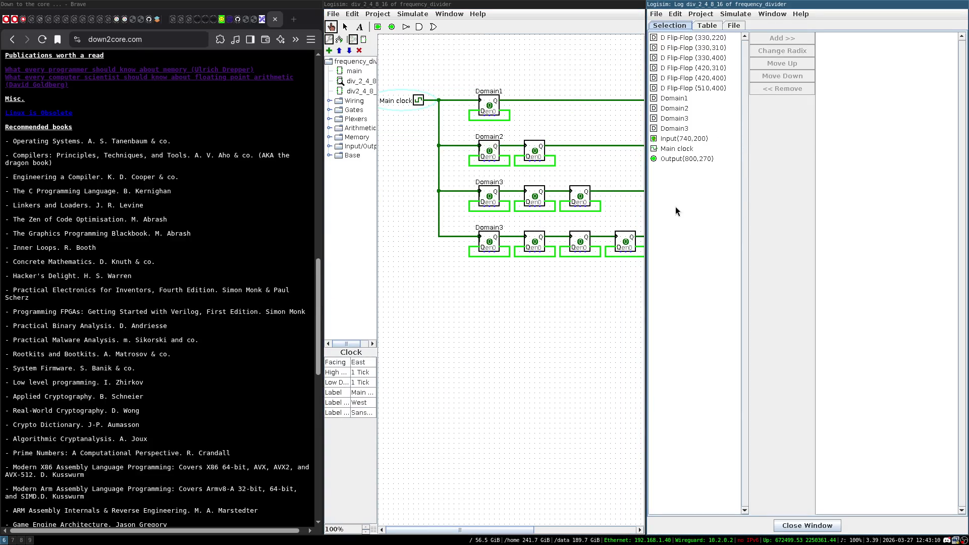
pyautogui.click(419, 103)
pyautogui.press('super+f')
pyautogui.press('super+f')
pyautogui.press('super+shift+q')
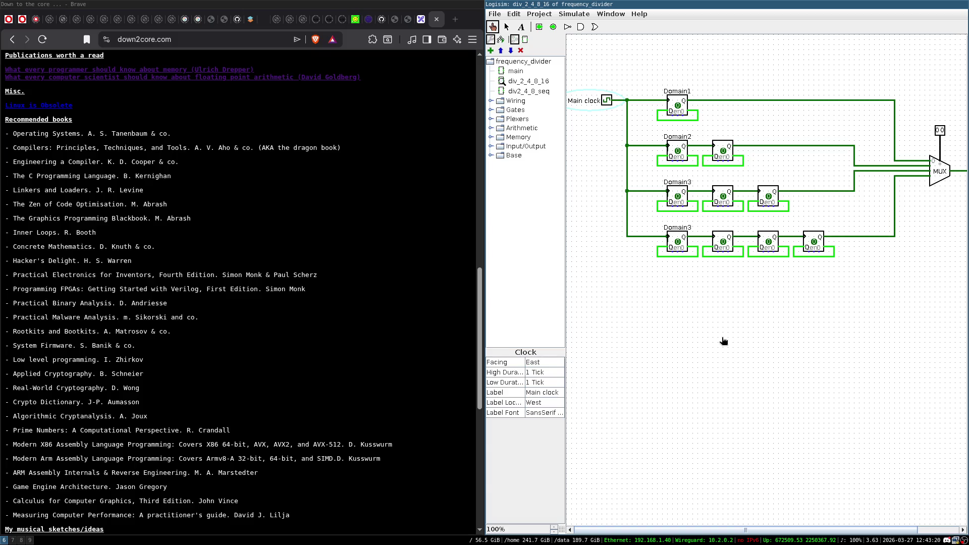
pyautogui.press('super+f')
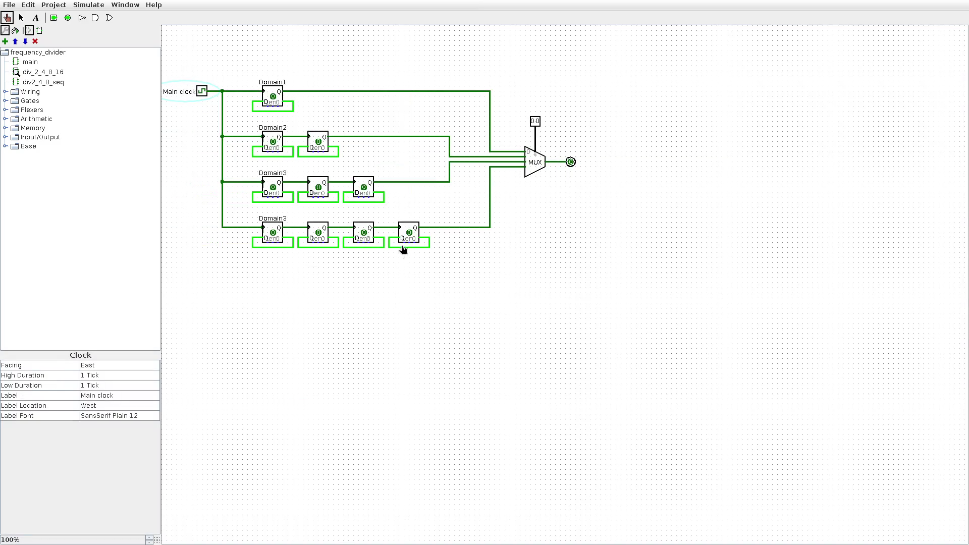
# - Reset the simulation and quit Logisim
pyautogui.click(93, 6)
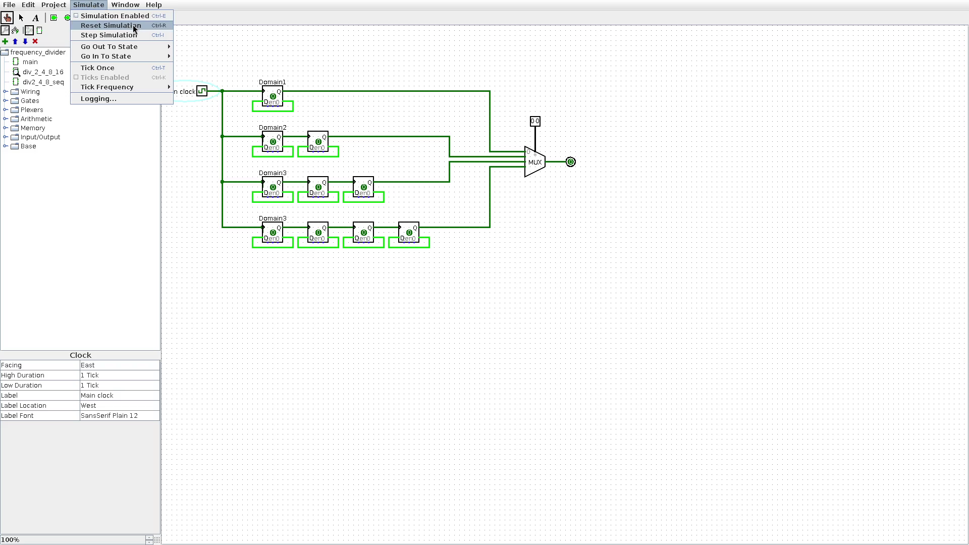
pyautogui.click(134, 26)
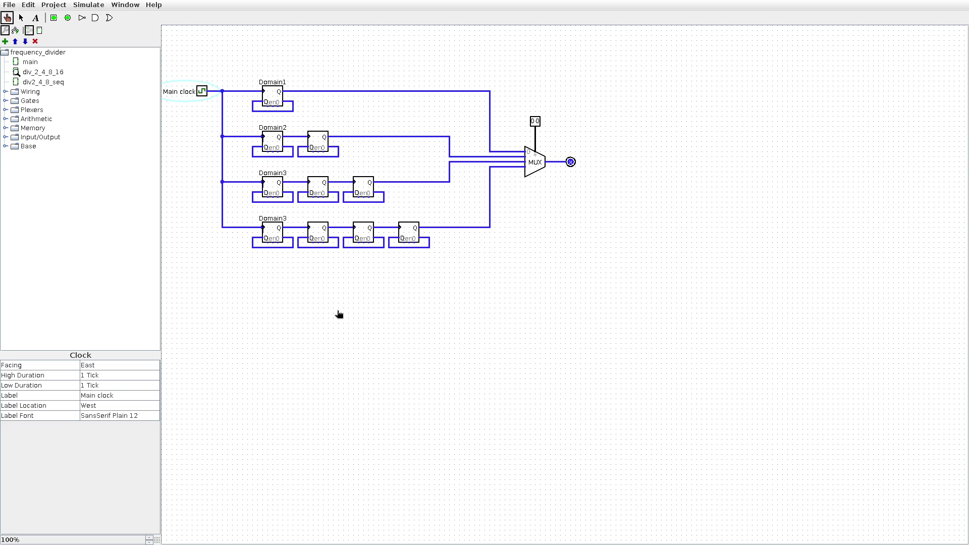
pyautogui.press('super+f')
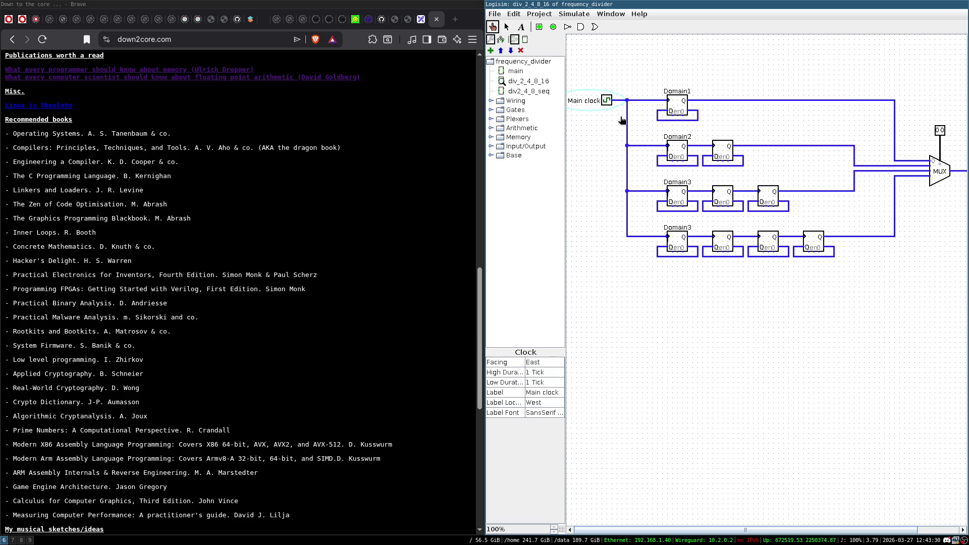
pyautogui.press('super+shift+q')
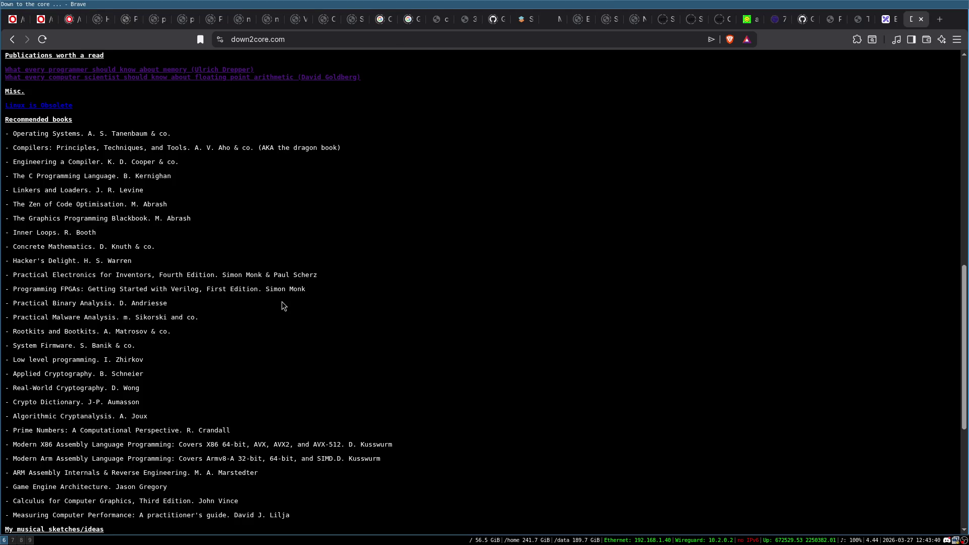
# - Relaunch Logisim, open div_2_4_8_16 full-screen, and poke the Main clock
pyautogui.press('super+d')
pyautogui.write('logisim')
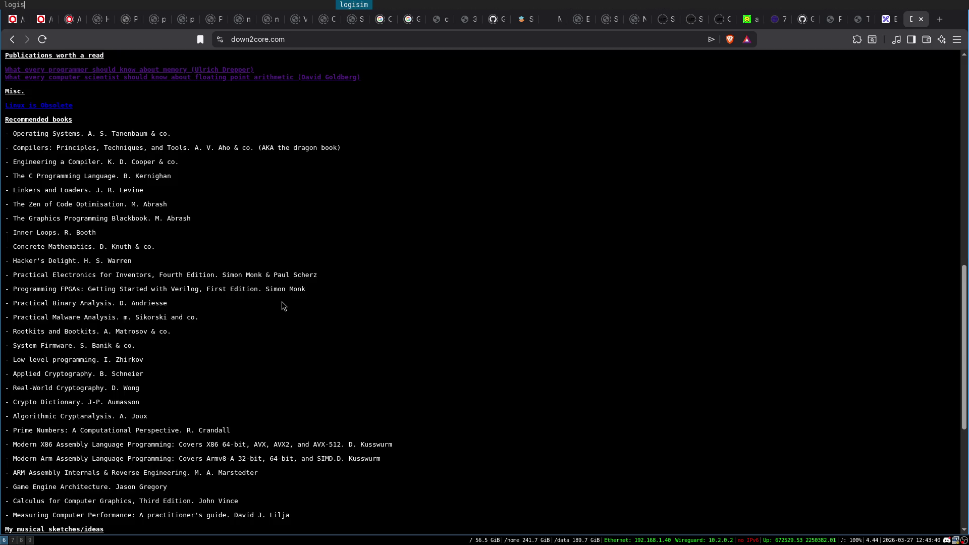
pyautogui.press('Return')
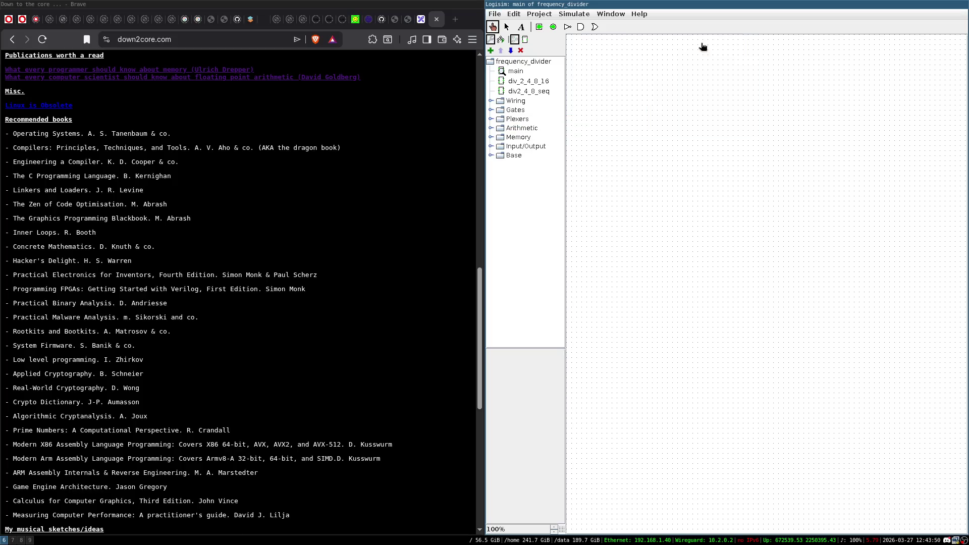
pyautogui.doubleClick(538, 80)
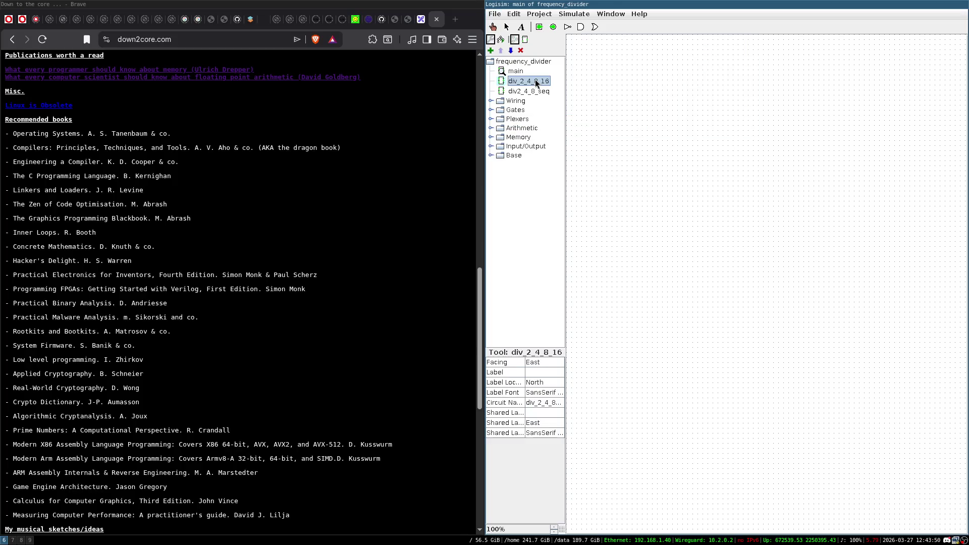
pyautogui.press('super+f')
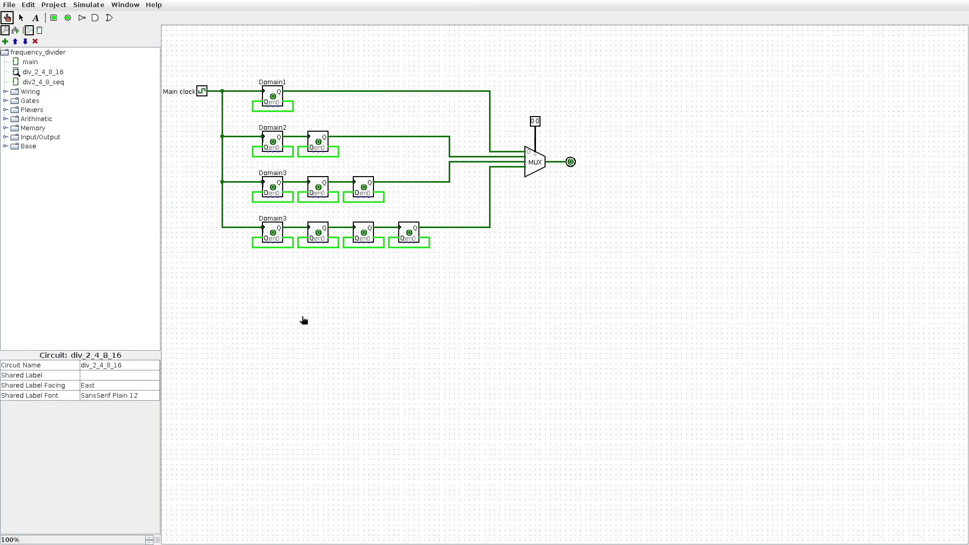
pyautogui.click(202, 90)
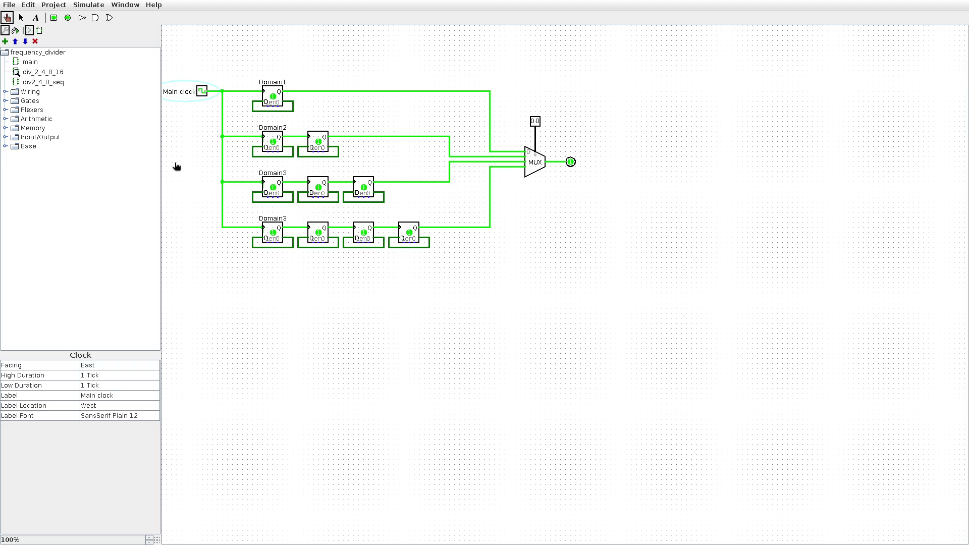
# - Enable automatic ticks at 16 Hz and select the Domain1 flip-flop
pyautogui.click(88, 5)
pyautogui.moveTo(131, 89)
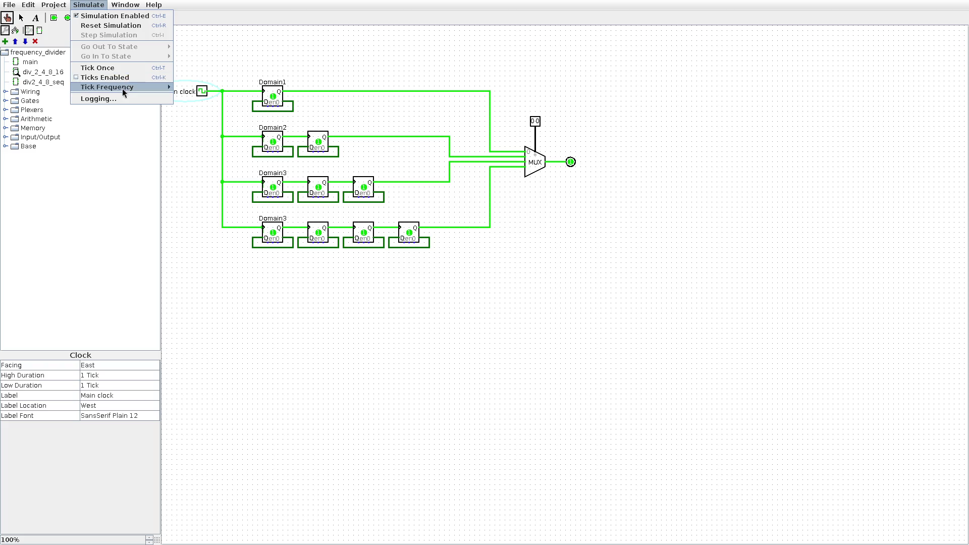
pyautogui.click(207, 227)
pyautogui.click(88, 7)
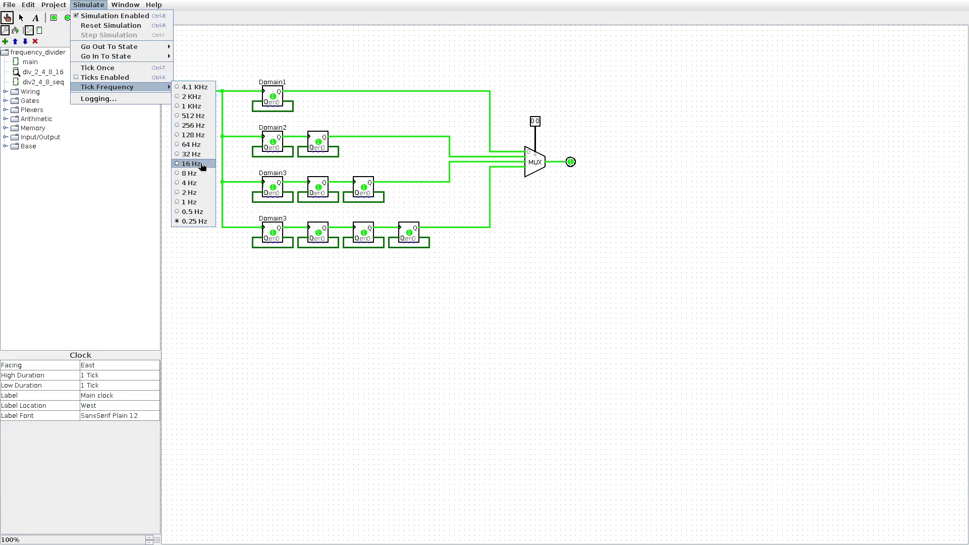
pyautogui.click(202, 164)
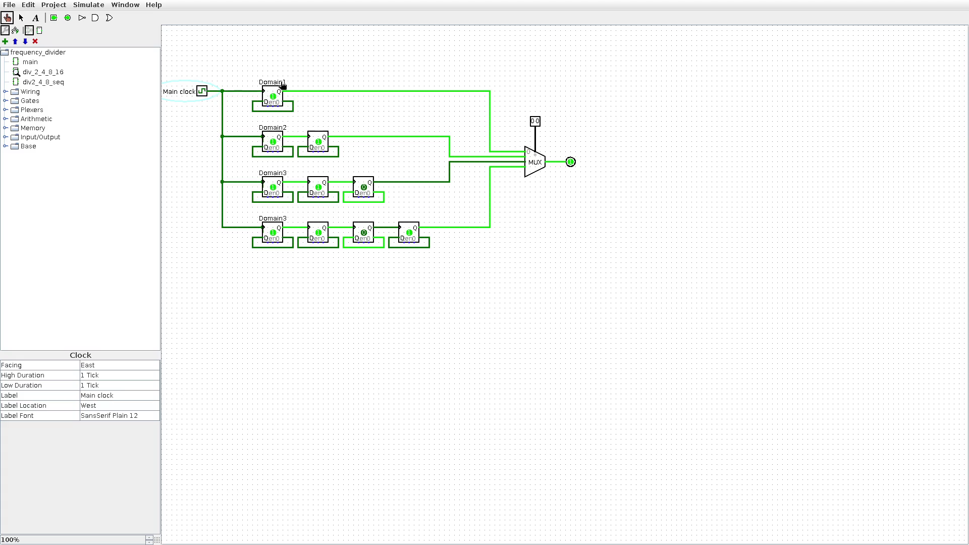
pyautogui.click(281, 84)
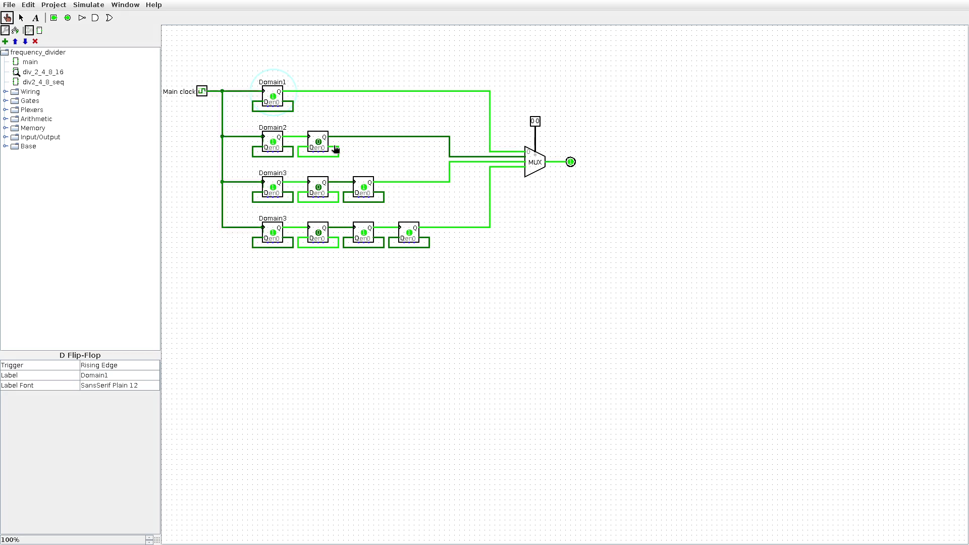
# - Step the MUX selector through 01, 10, 11, then open div2_4_8_seq and set it to 01
pyautogui.click(537, 122)
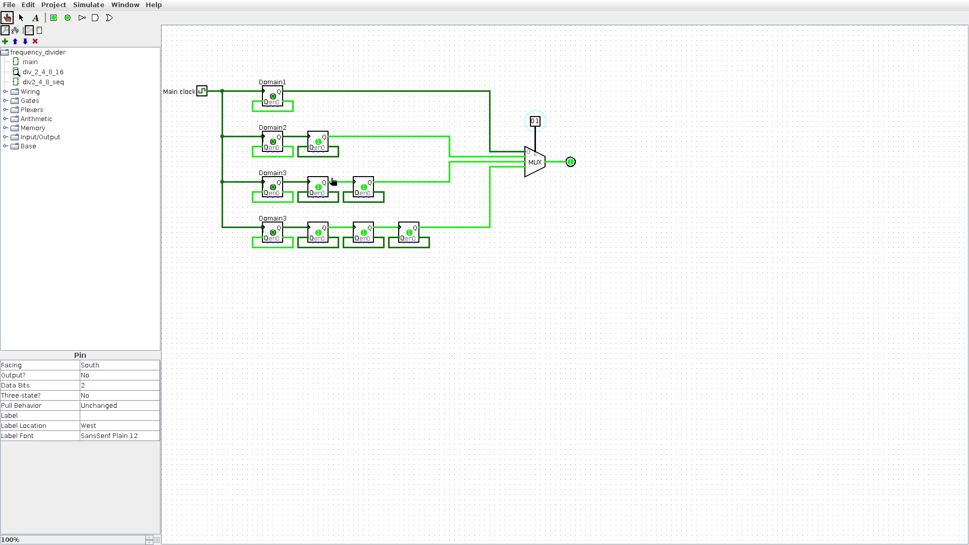
pyautogui.click(536, 121)
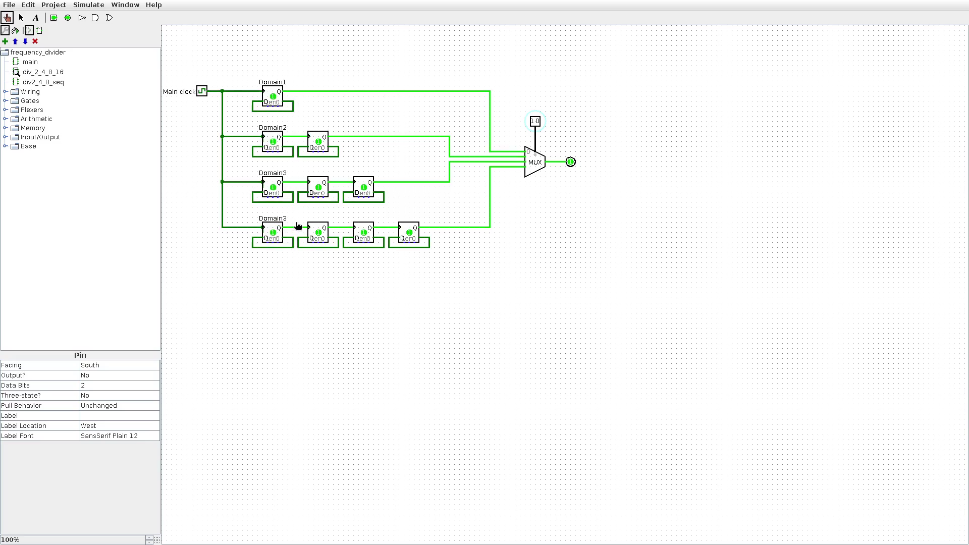
pyautogui.click(537, 123)
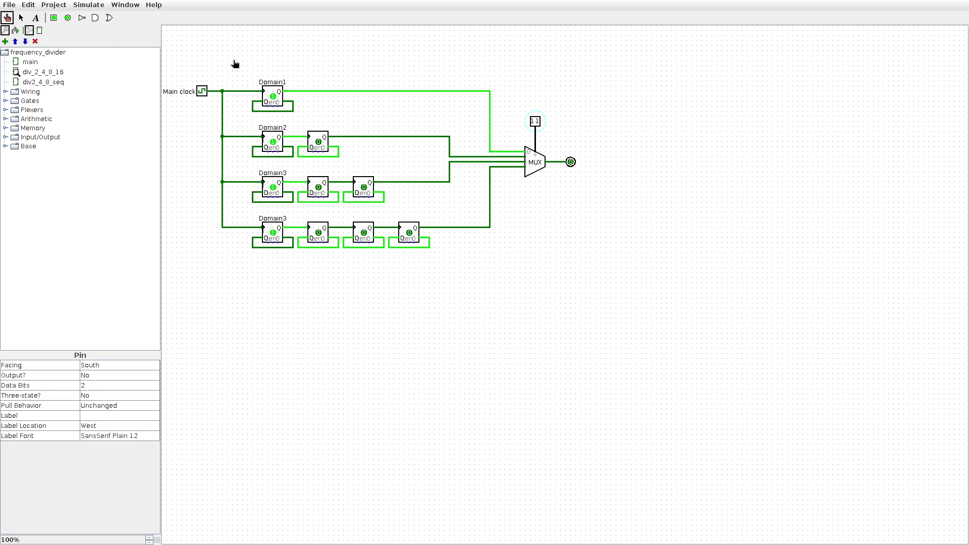
pyautogui.doubleClick(43, 82)
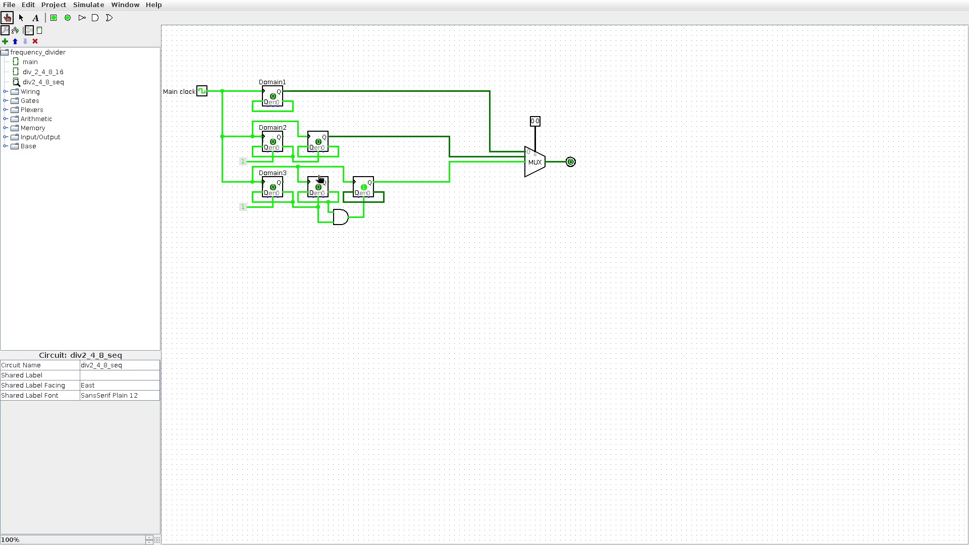
pyautogui.click(536, 122)
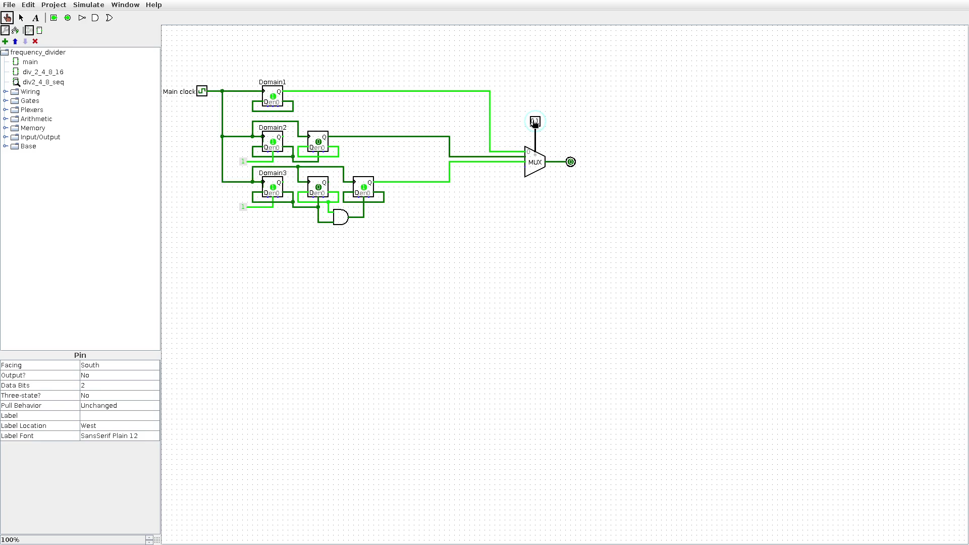
# - Advance the div2_4_8_seq MUX selector to 10 and inspect the Main clock
pyautogui.click(533, 122)
pyautogui.click(537, 122)
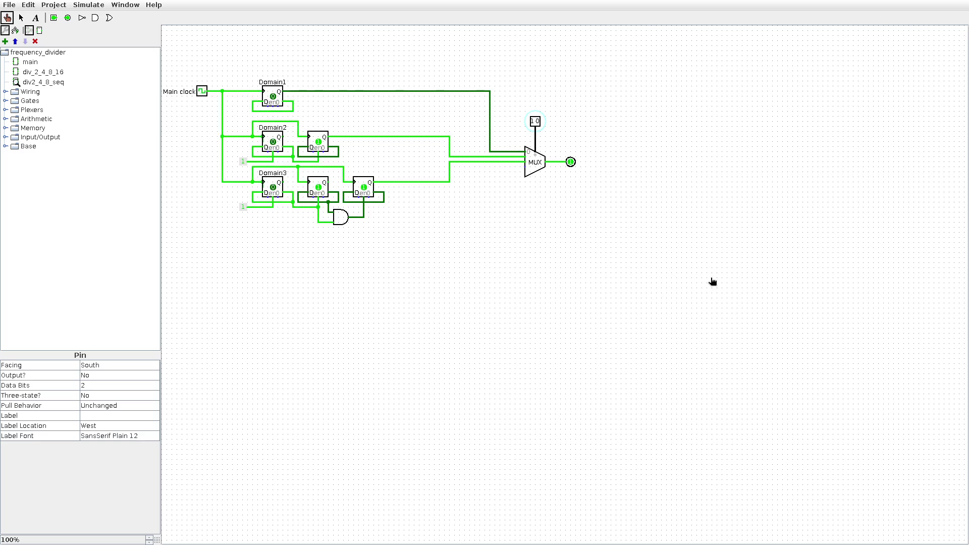
pyautogui.click(202, 92)
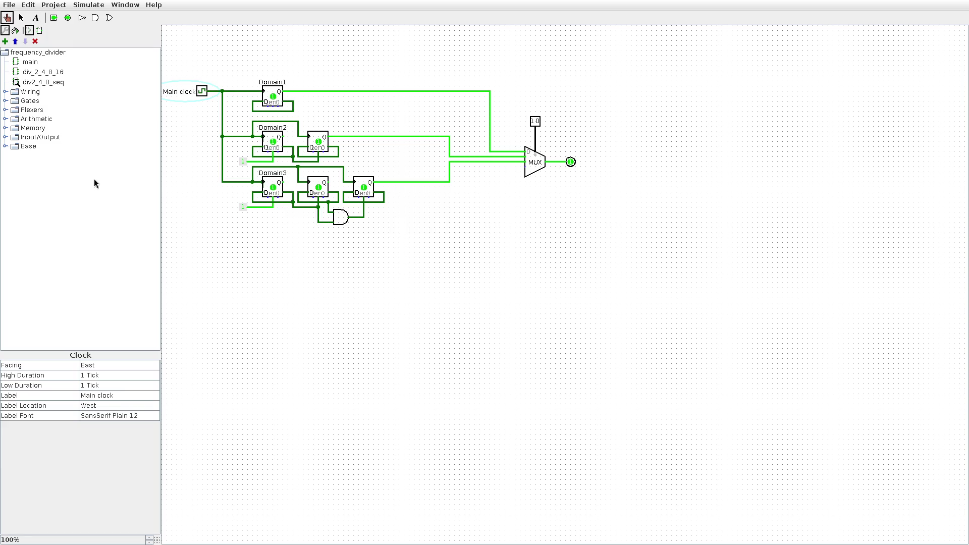
pyautogui.click(28, 5)
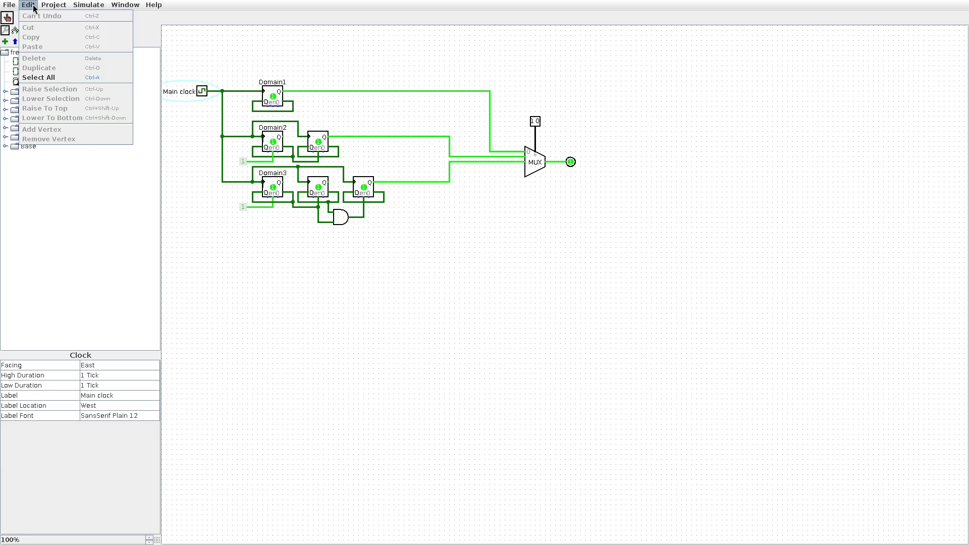
# - Exit fullscreen, glance through the Simulate and Load Library menus, then hide Logisim to reveal Brave
pyautogui.click(328, 16)
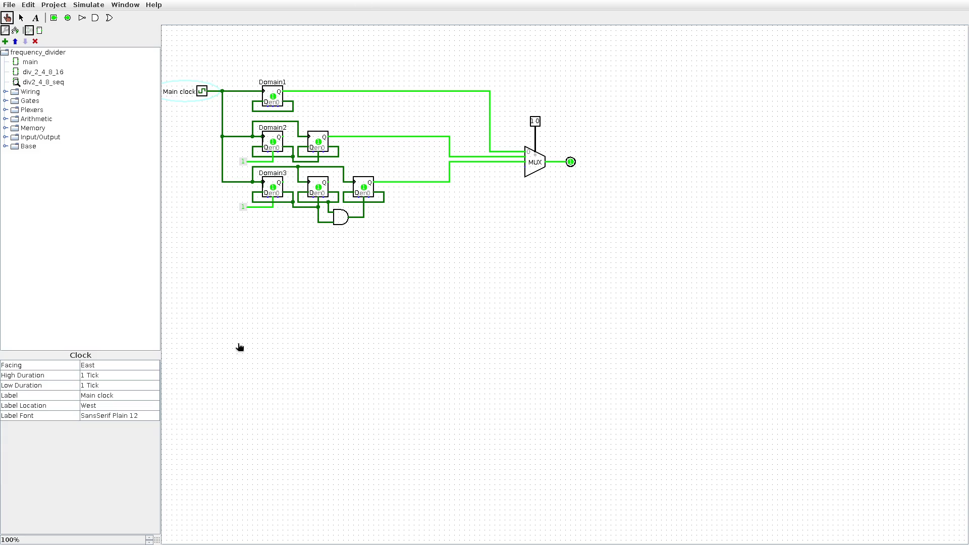
pyautogui.press('super+f')
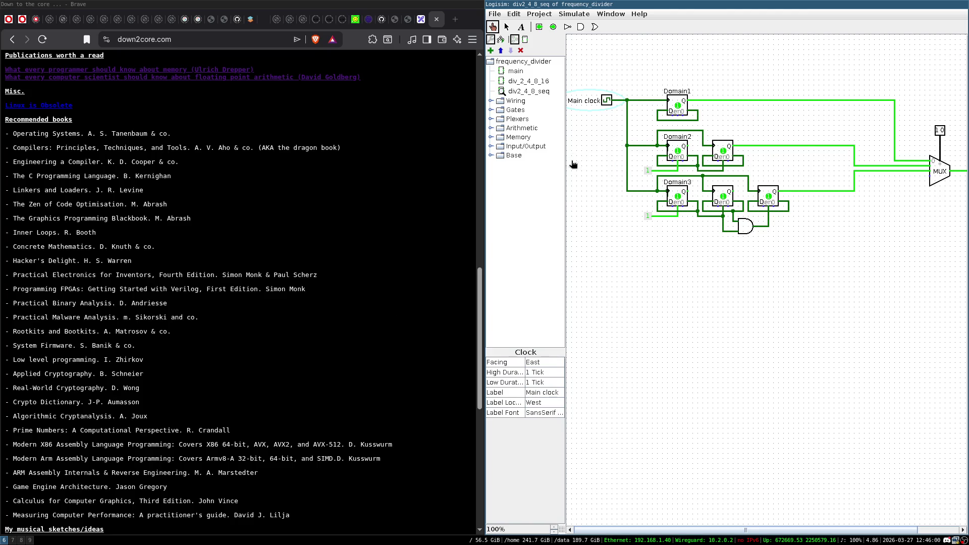
pyautogui.click(573, 14)
pyautogui.moveTo(612, 16)
pyautogui.moveTo(572, 38)
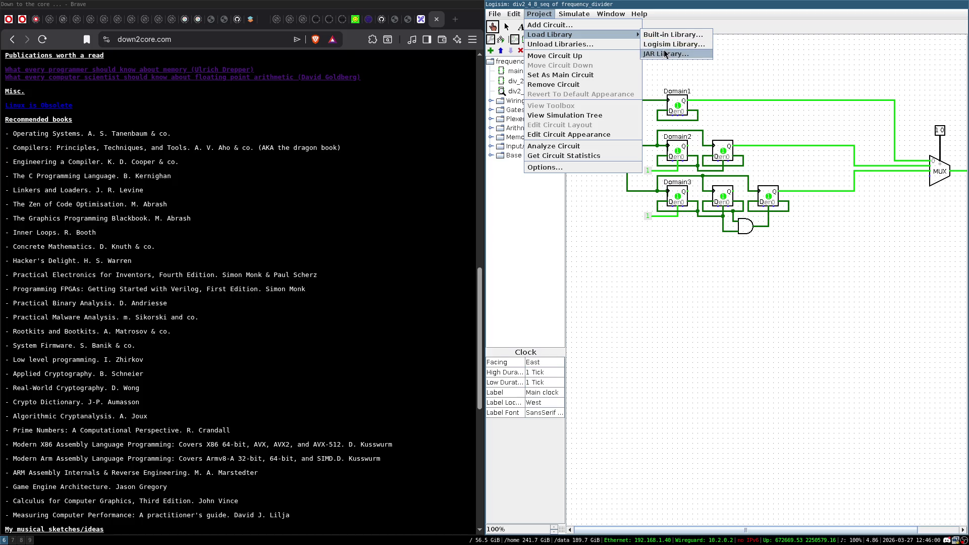
pyautogui.click(539, 286)
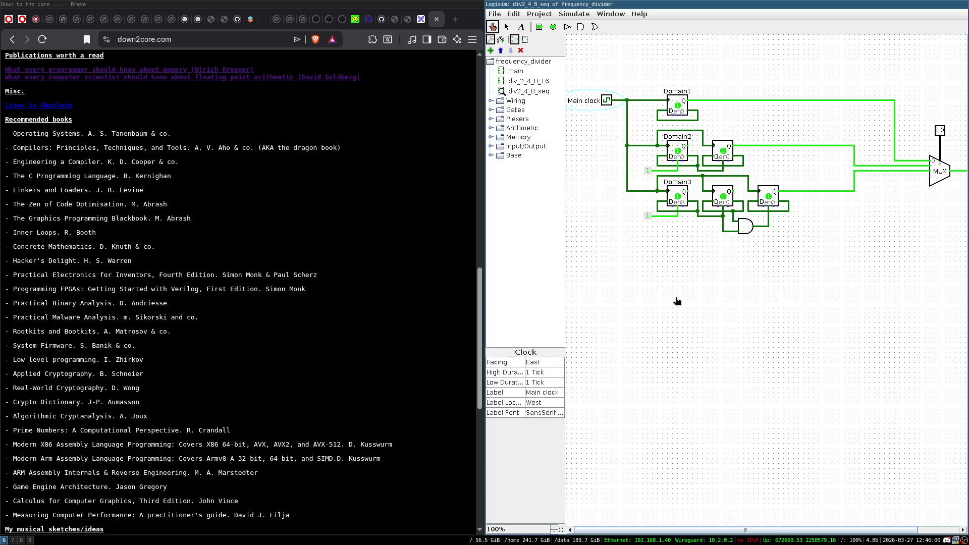
pyautogui.hotkey('ctrl', 'w')
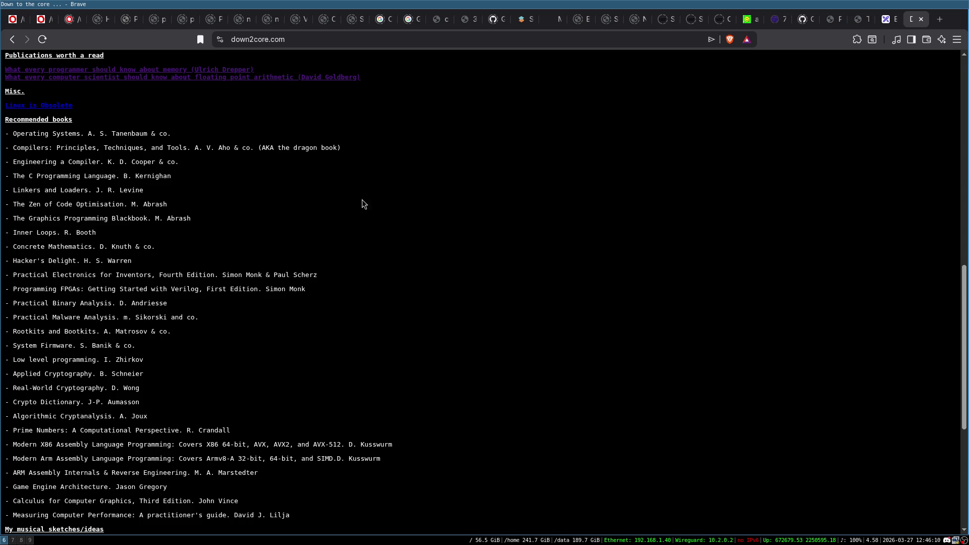
# - In the zyka terminal, resume the background job with fg and list files with ls
pyautogui.hotkey('ctrl', 'shift', 'Tab')
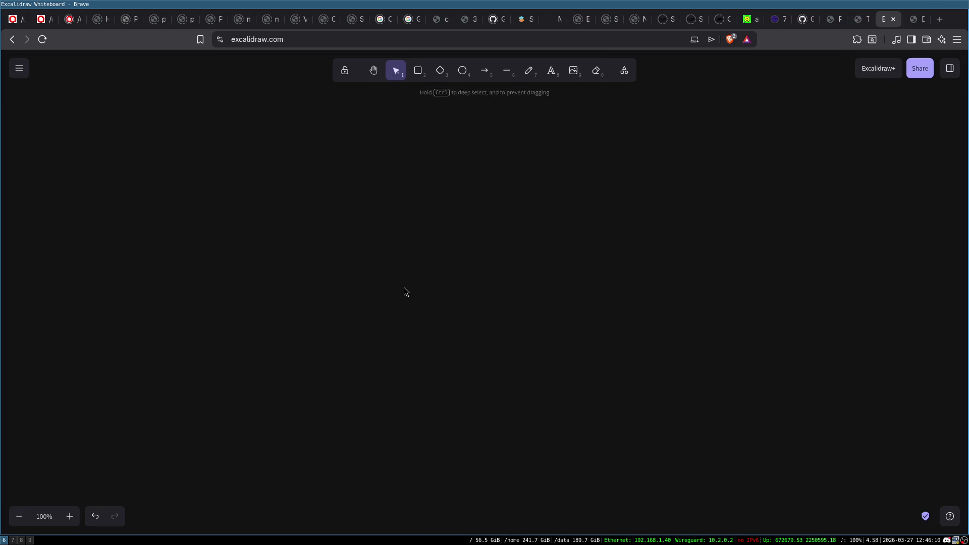
pyautogui.press('super+7')
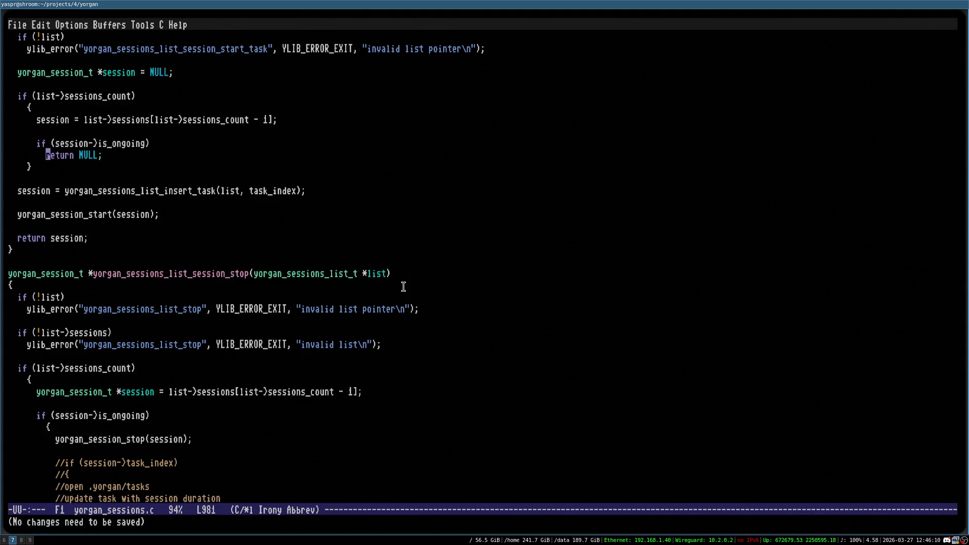
pyautogui.press('super+8')
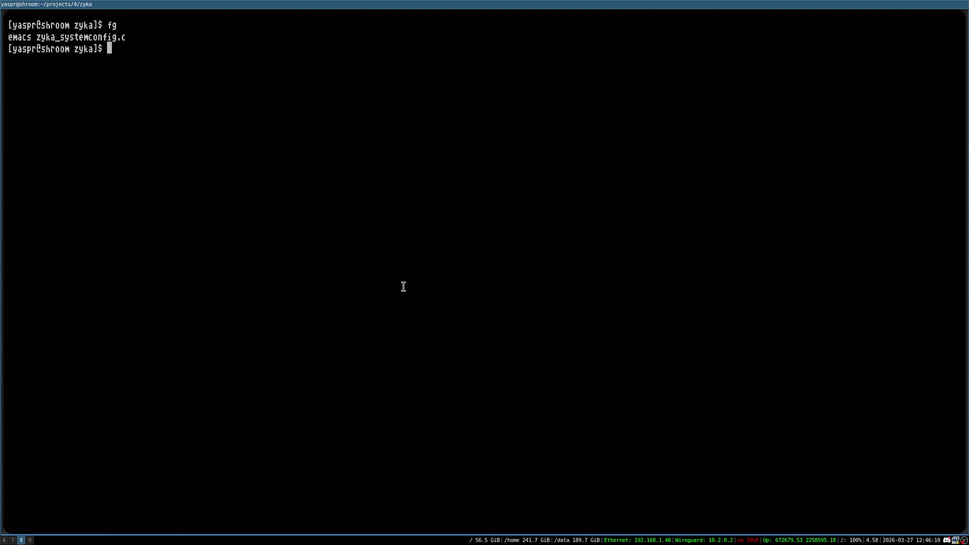
pyautogui.write('fg')
pyautogui.press('Return')
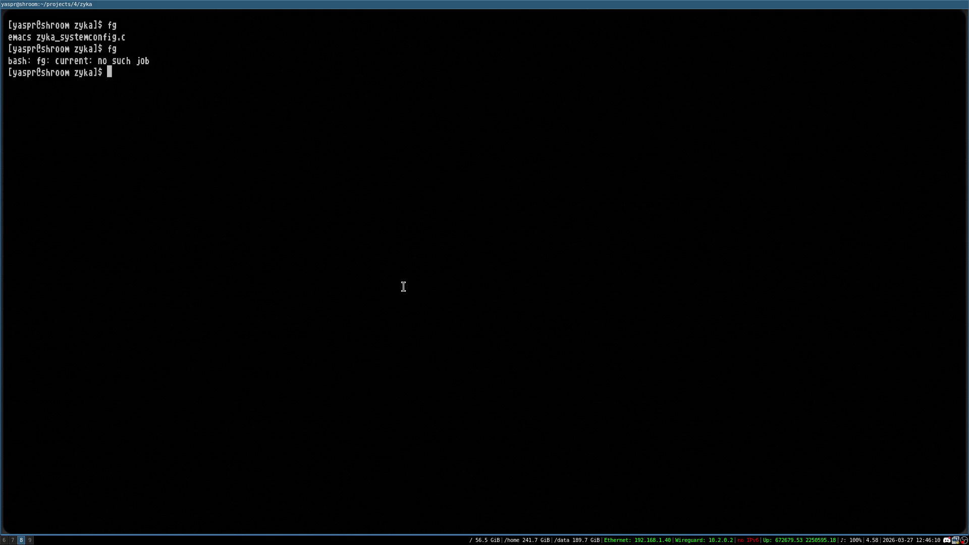
pyautogui.hotkey('ctrl', 'l')
pyautogui.write('ls')
pyautogui.press('Return')
pyautogui.write('emacs')
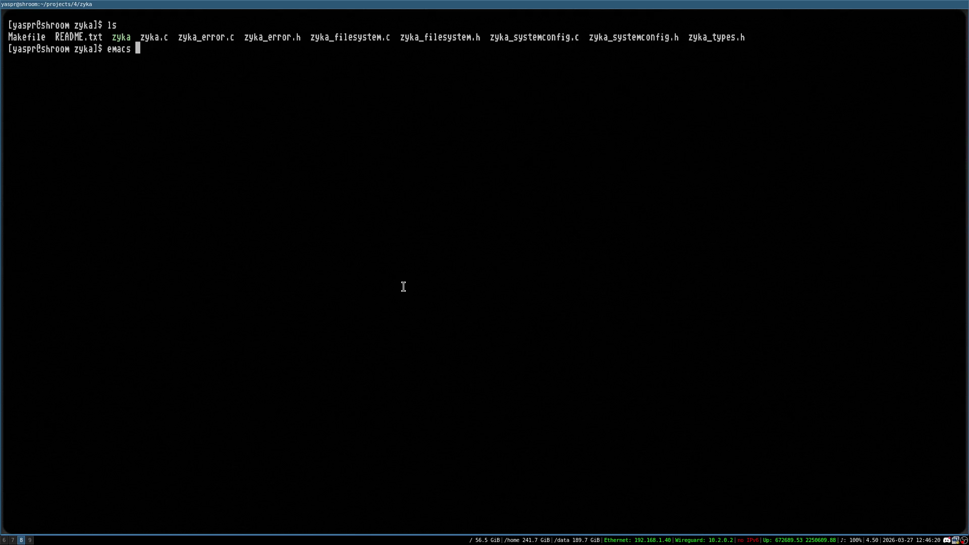
# - Search the web for 'logisim pro' in a new Brave tab
pyautogui.press('super+6')
pyautogui.hotkey('ctrl', 't')
pyautogui.write('logisim pro')
pyautogui.press('Return')
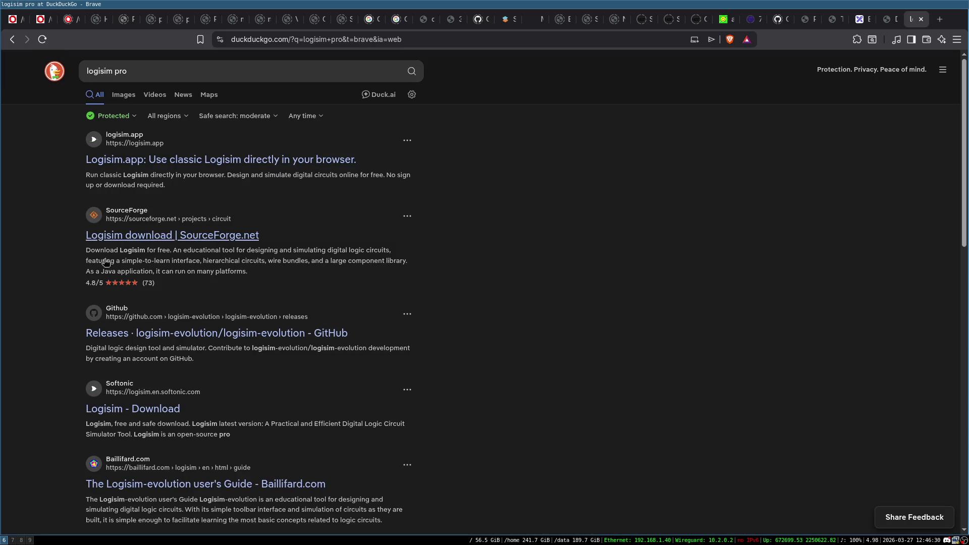
# - Change the DuckDuckGo search to 'logisim evolution' and open the GitHub logisim-evolution repository result
pyautogui.click(155, 70)
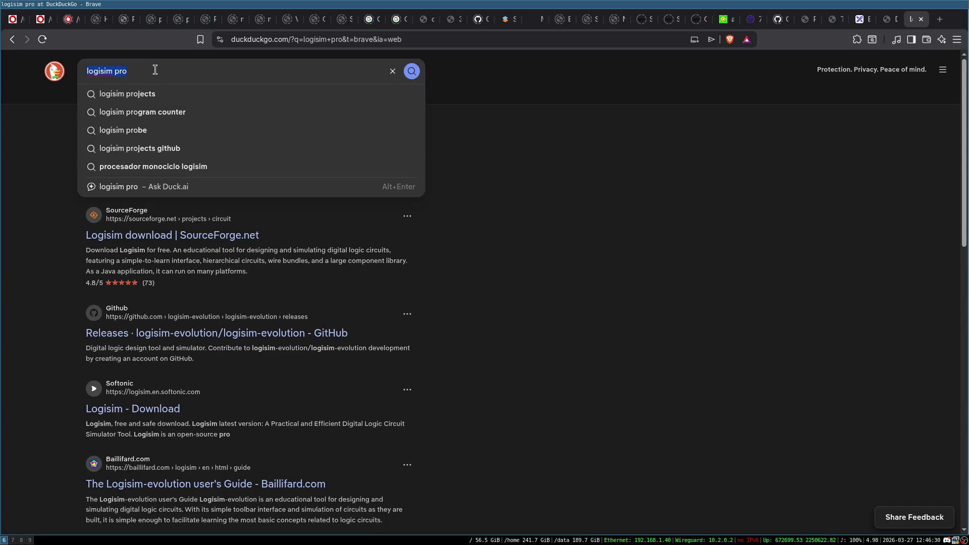
pyautogui.press('BackSpace')
pyautogui.press('BackSpace')
pyautogui.press('BackSpace')
pyautogui.write('evolution')
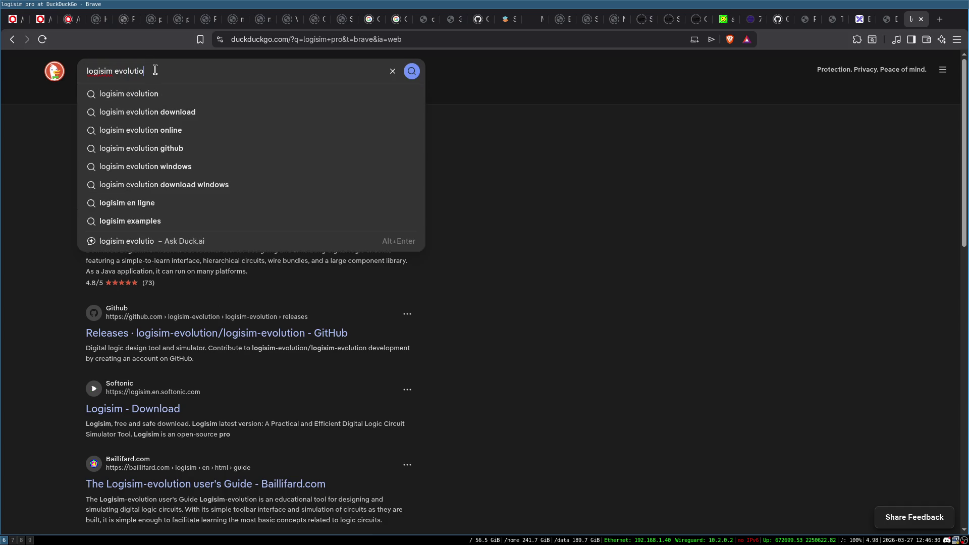
pyautogui.press('Return')
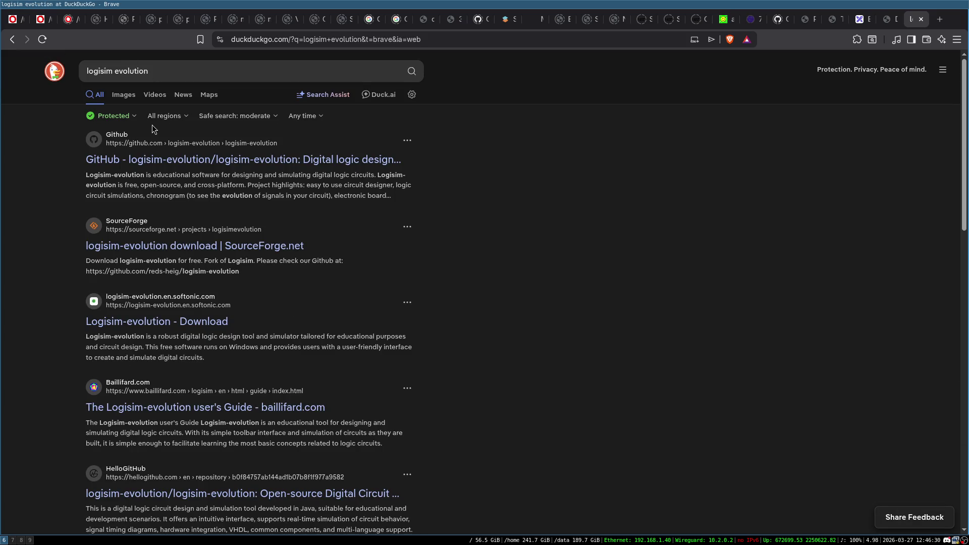
pyautogui.click(358, 177)
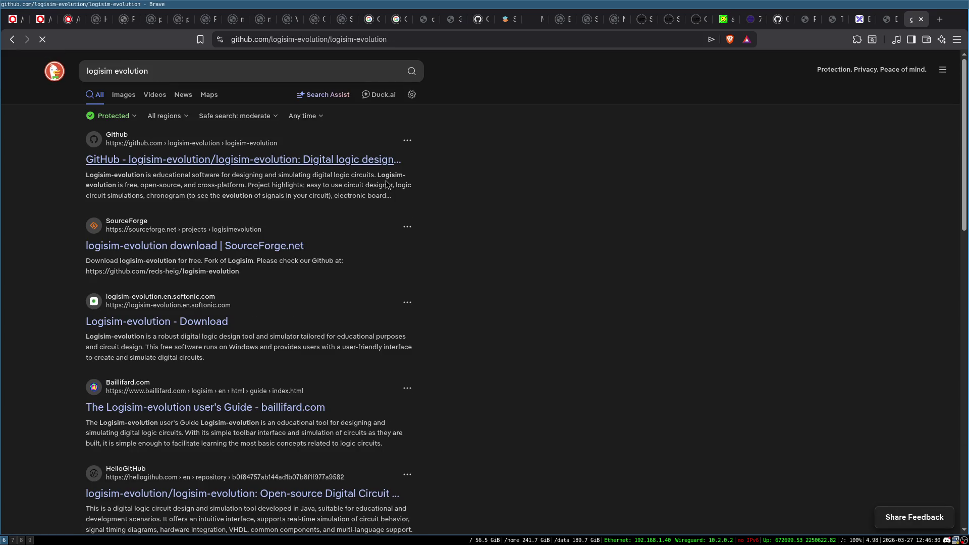
# - Scroll through the logisim-evolution repository README on GitHub
pyautogui.scroll(-10, 169, 241)
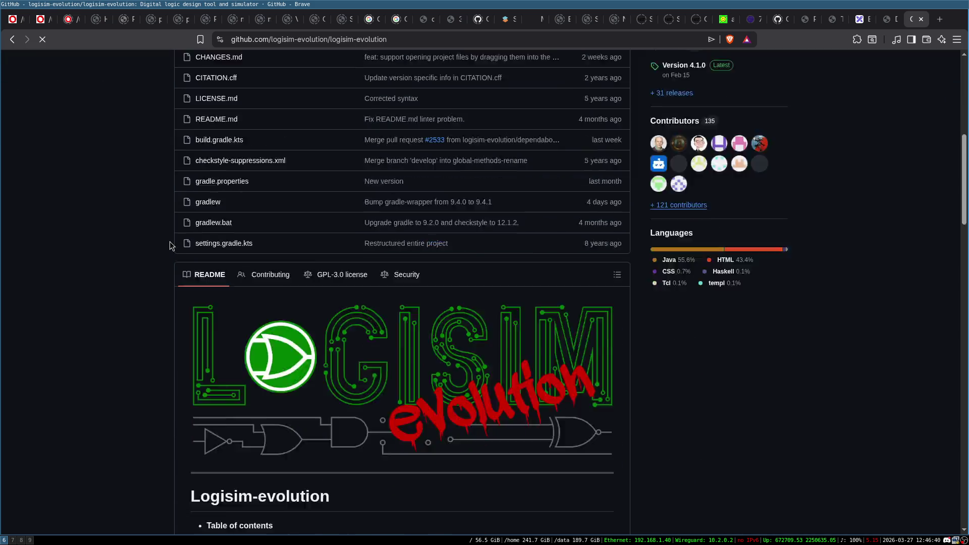
pyautogui.scroll(1, 439, 190)
pyautogui.scroll(-8, 371, 250)
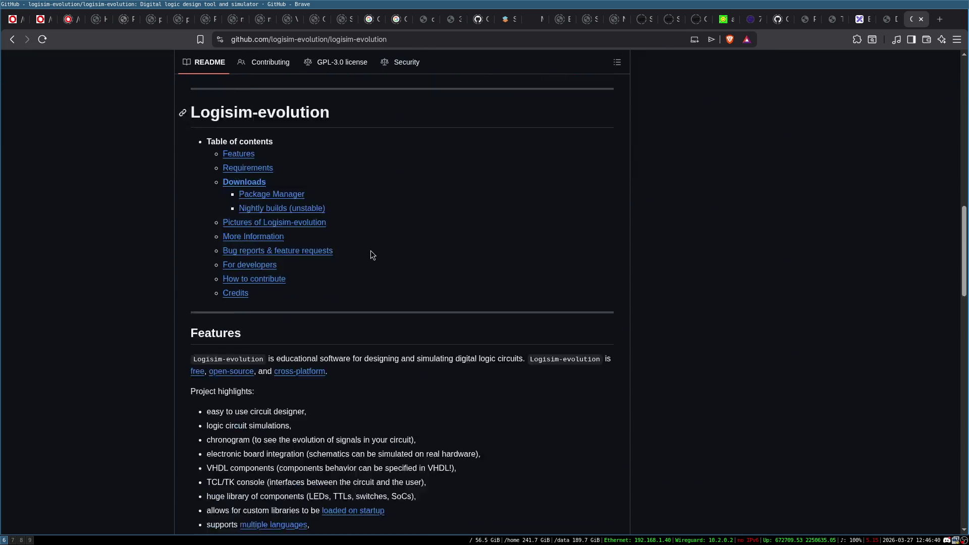
pyautogui.scroll(-10, 305, 289)
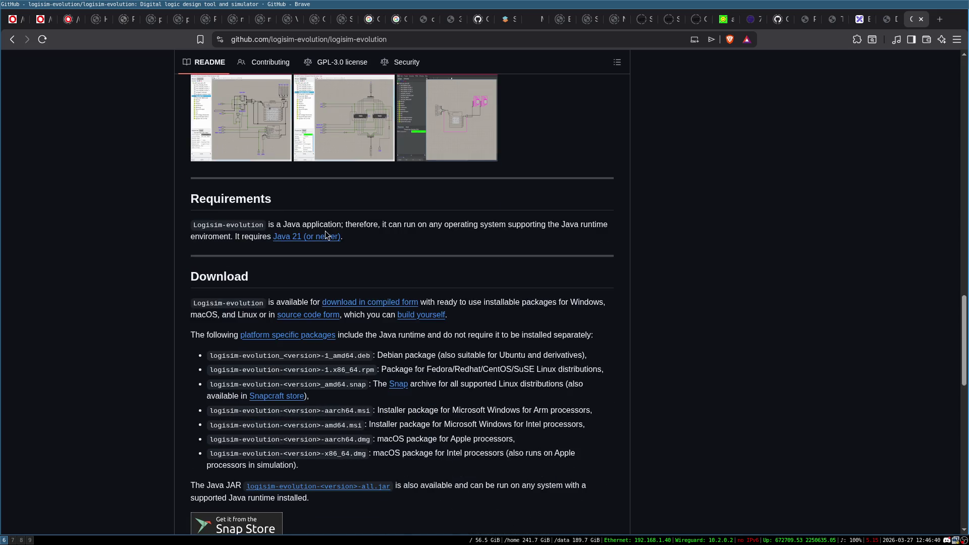
pyautogui.scroll(-2, 346, 243)
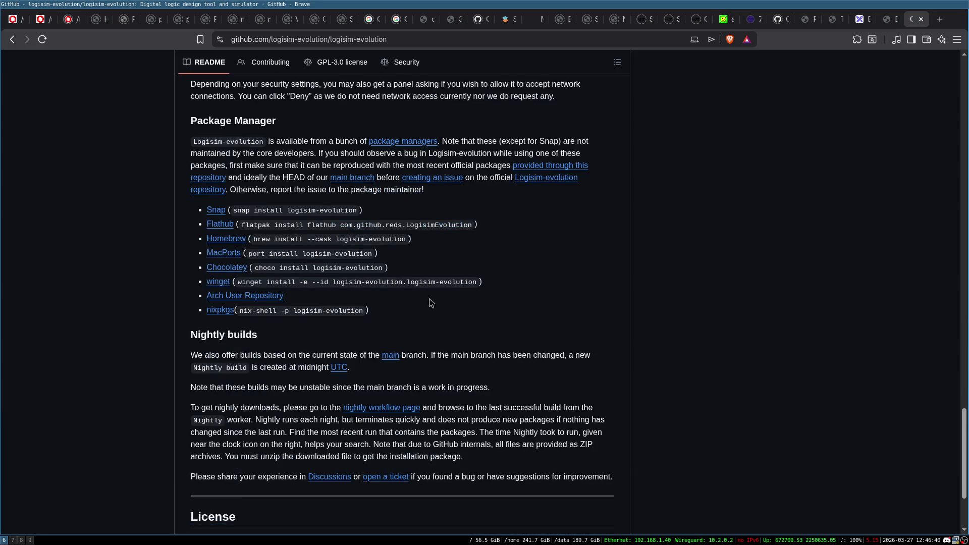
pyautogui.scroll(-3, 429, 298)
pyautogui.scroll(3, 210, 238)
pyautogui.scroll(15, 210, 236)
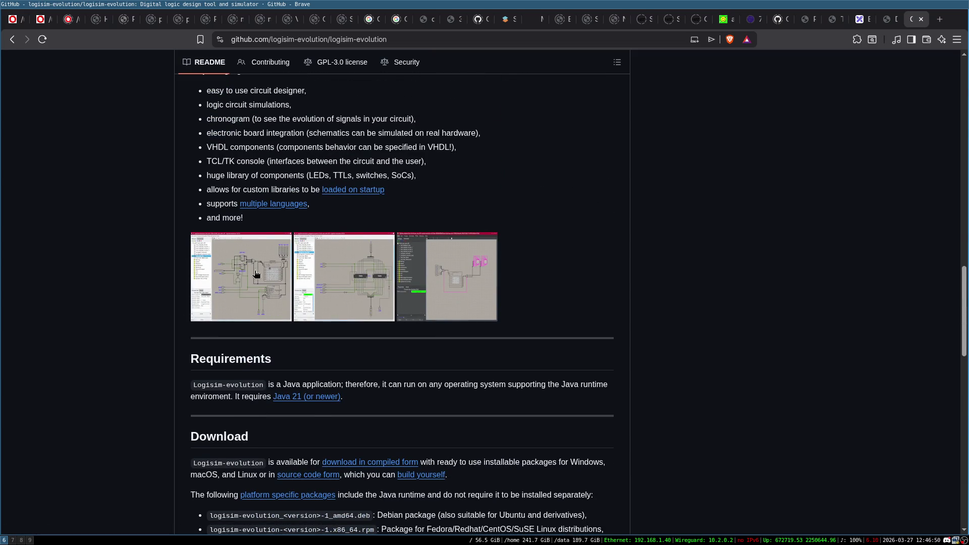
# - Open the docs/pics.md screenshots page, browse its screenshots and return to the top
pyautogui.click(254, 273)
pyautogui.scroll(-4, 404, 302)
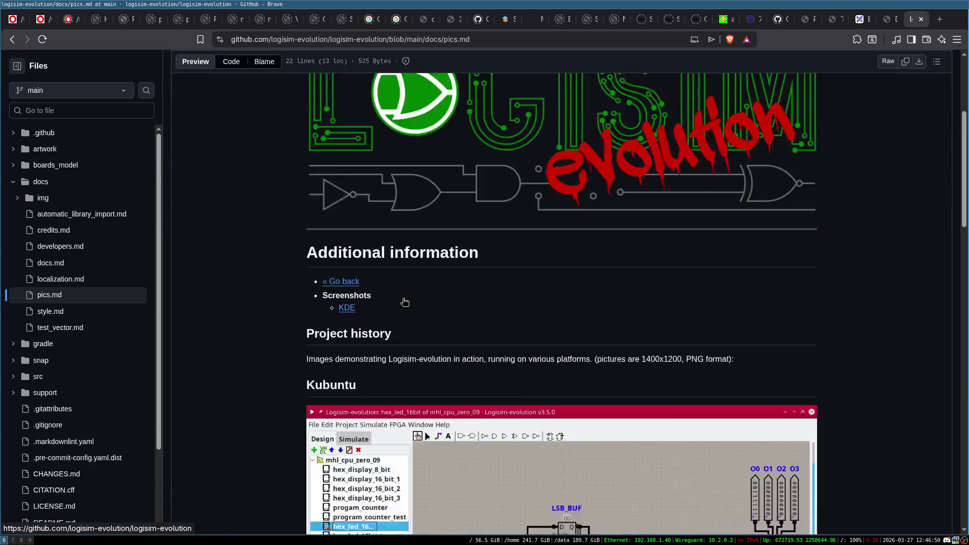
pyautogui.scroll(-6, 405, 301)
pyautogui.scroll(1, 348, 199)
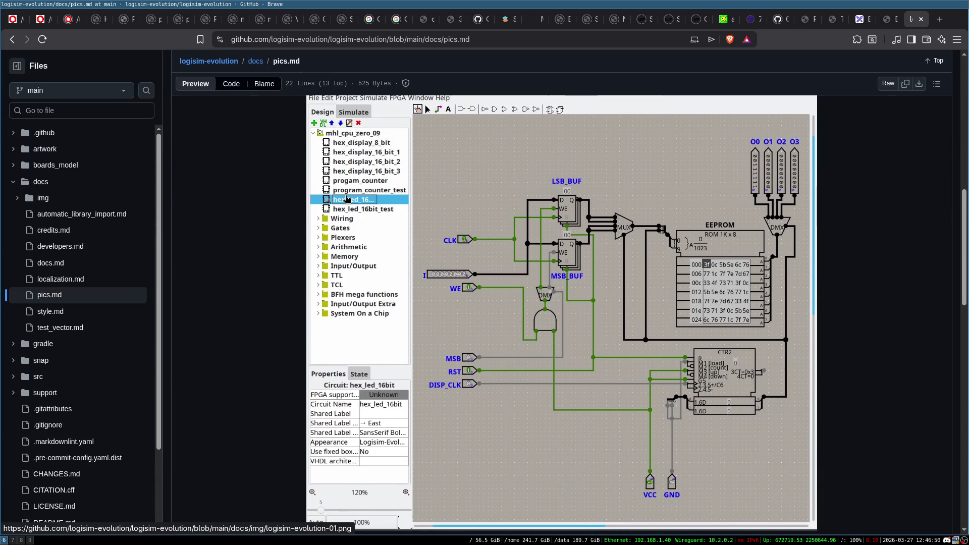
pyautogui.scroll(1, 347, 198)
pyautogui.scroll(-3, 667, 247)
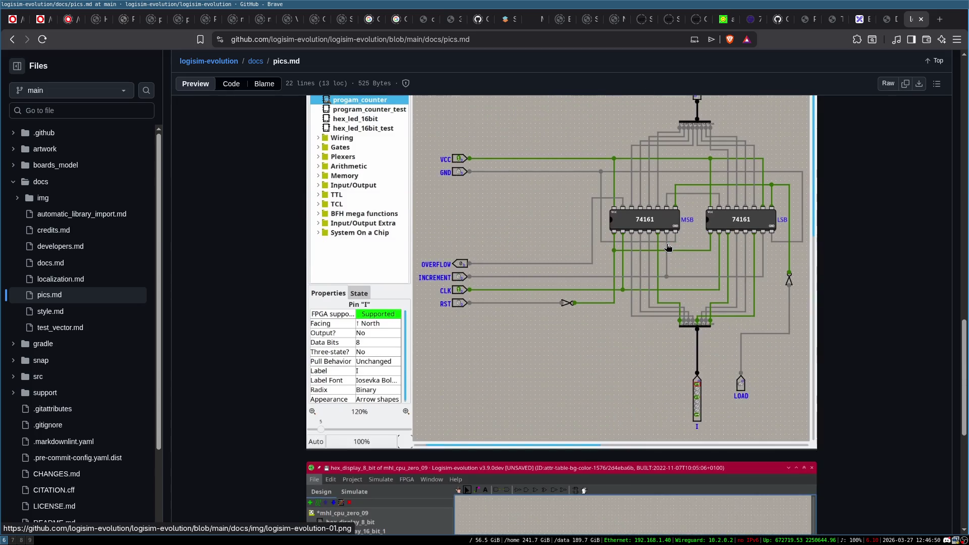
pyautogui.scroll(-7, 667, 247)
pyautogui.scroll(15, 667, 247)
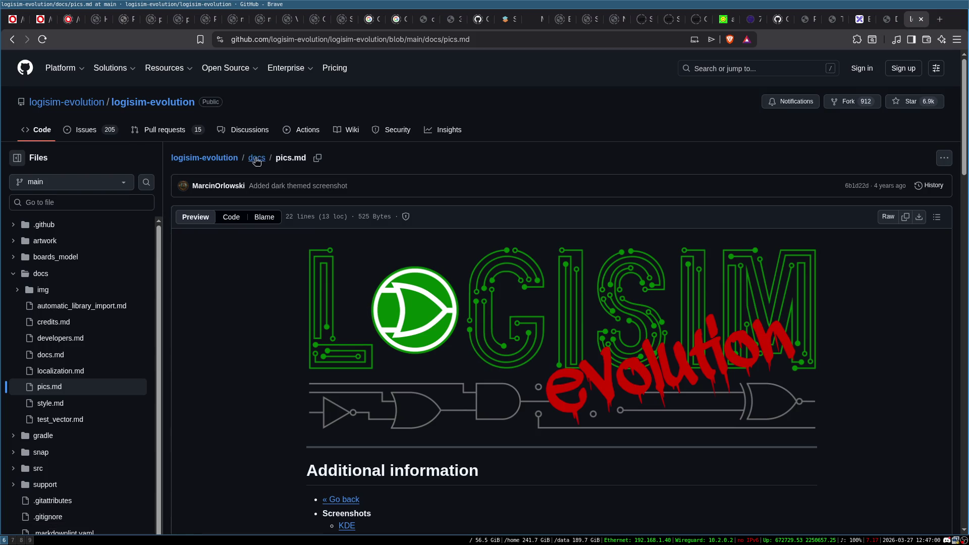
pyautogui.click(144, 103)
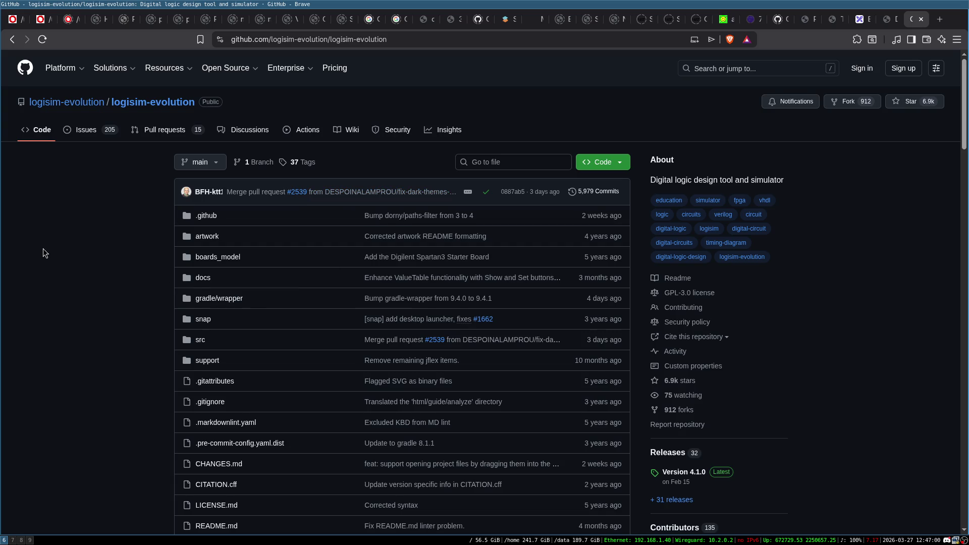
pyautogui.scroll(-20, 50, 244)
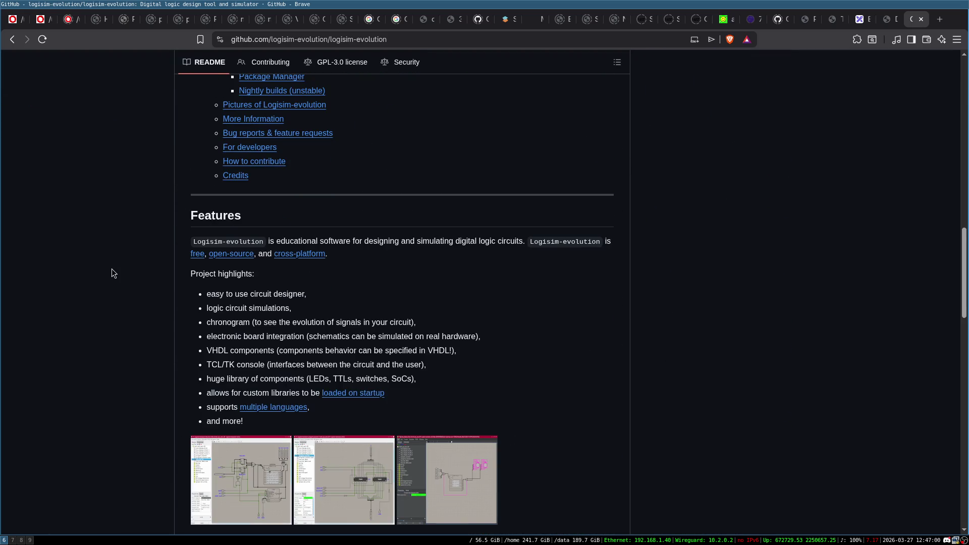
pyautogui.scroll(20, 111, 268)
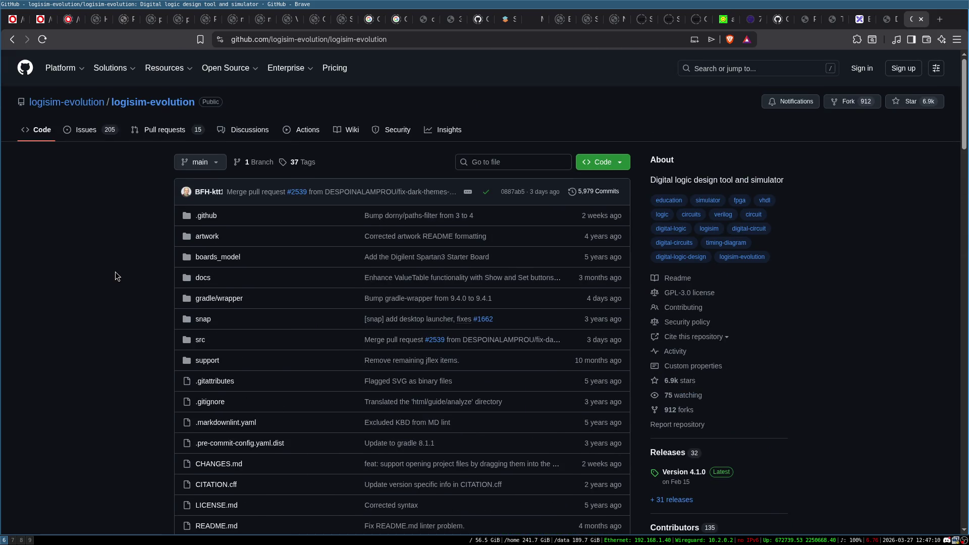
pyautogui.scroll(-6, 115, 276)
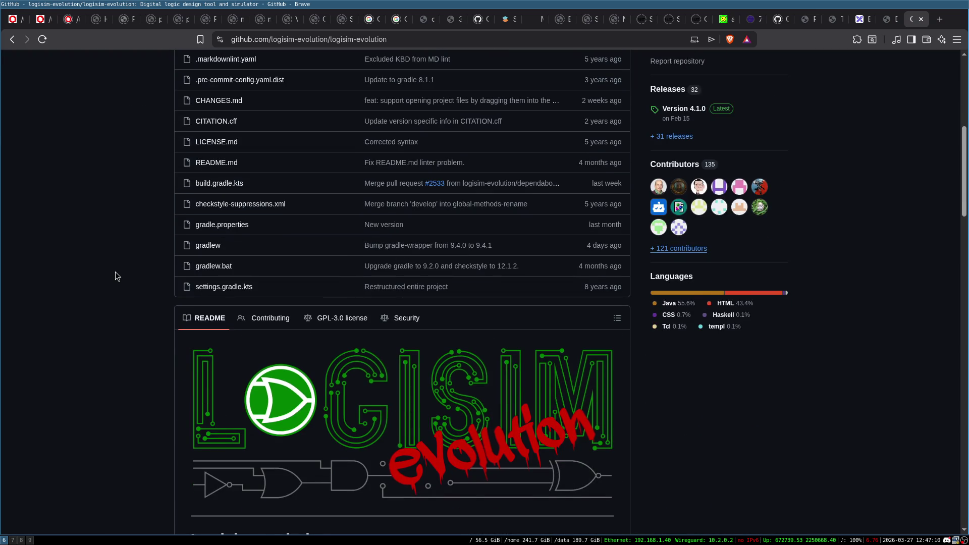
pyautogui.scroll(-10, 115, 277)
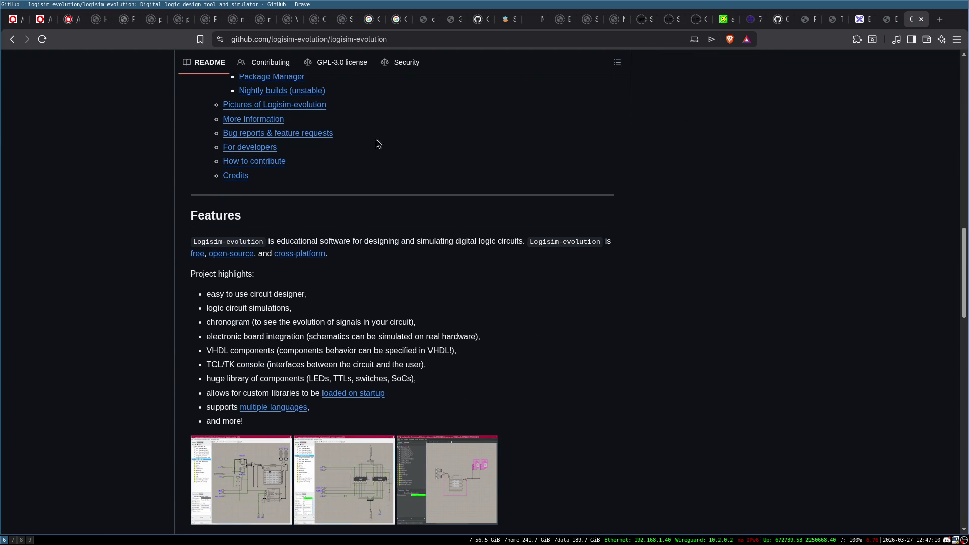
pyautogui.scroll(-4, 98, 290)
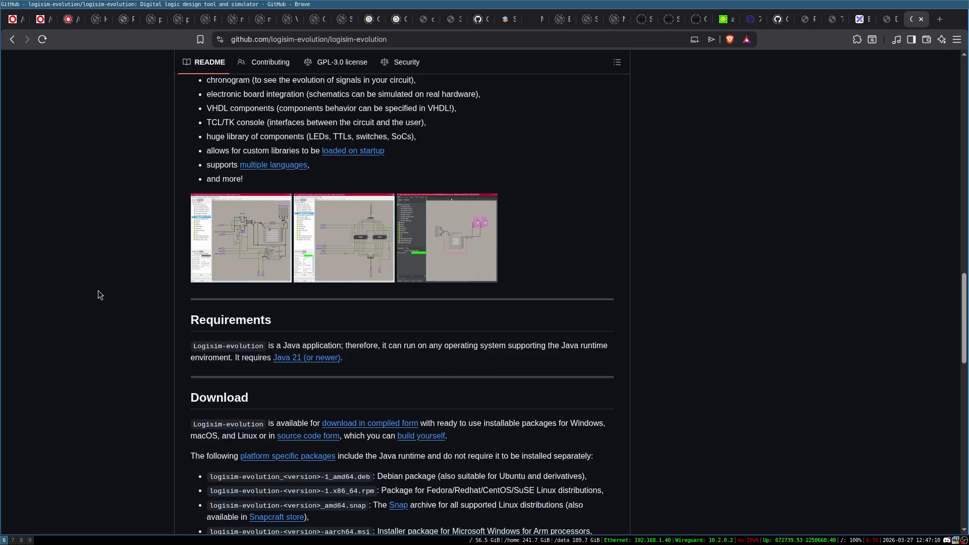
pyautogui.scroll(-4, 98, 289)
pyautogui.scroll(-5, 98, 290)
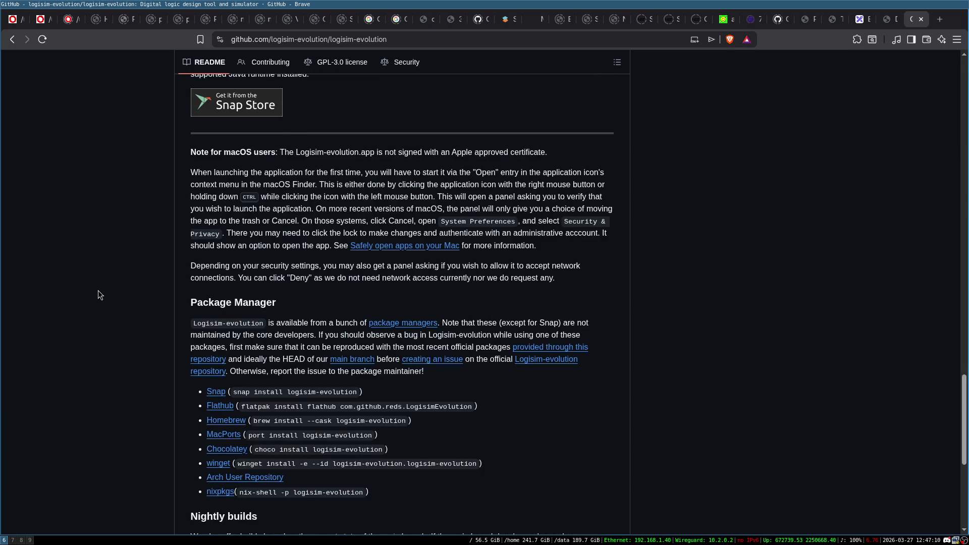
pyautogui.scroll(-4, 98, 289)
pyautogui.scroll(3, 98, 289)
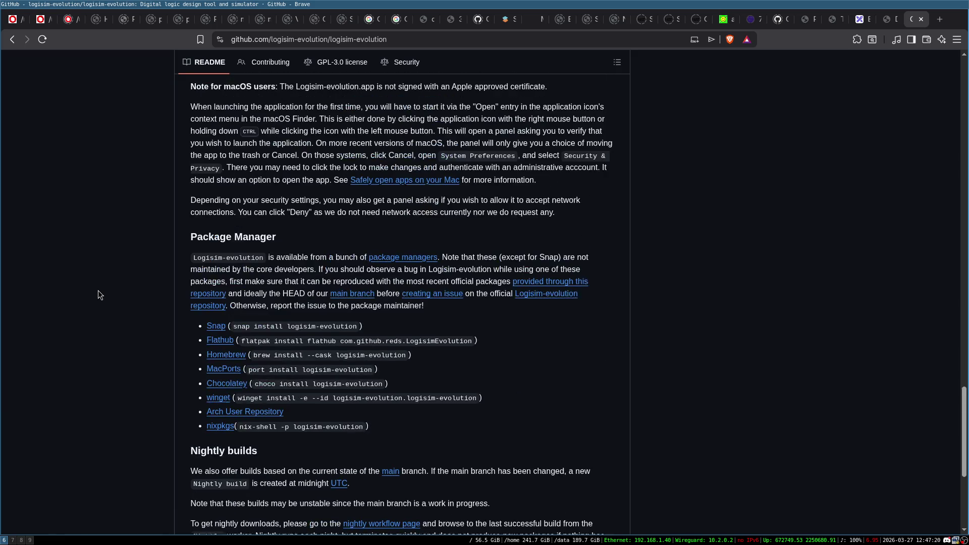
pyautogui.scroll(1, 98, 294)
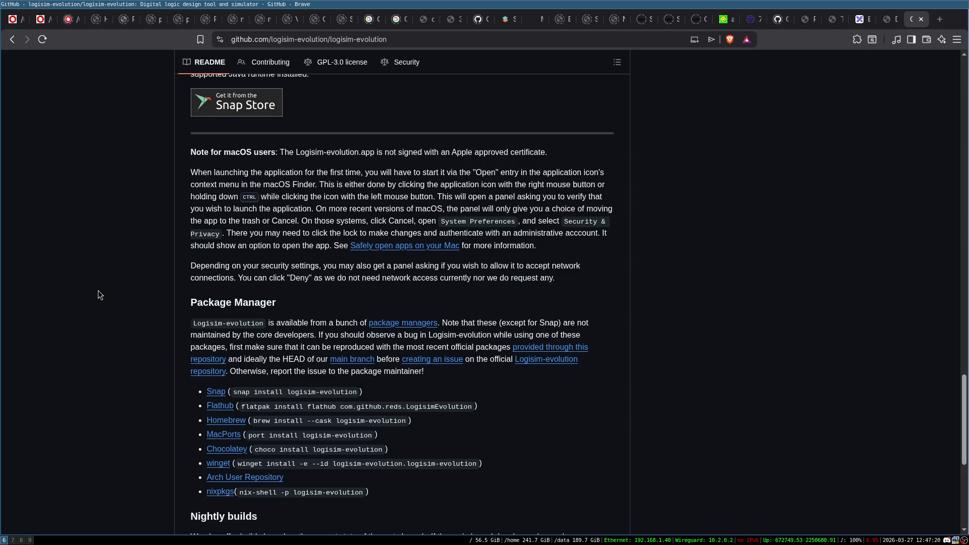
pyautogui.scroll(-4, 98, 291)
pyautogui.scroll(1, 98, 295)
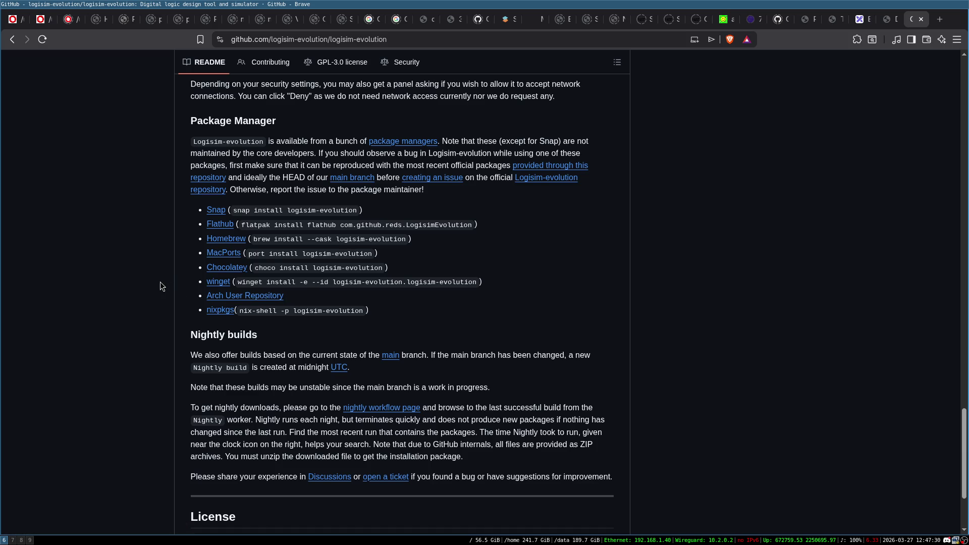
pyautogui.scroll(3, 162, 286)
pyautogui.scroll(3, 161, 286)
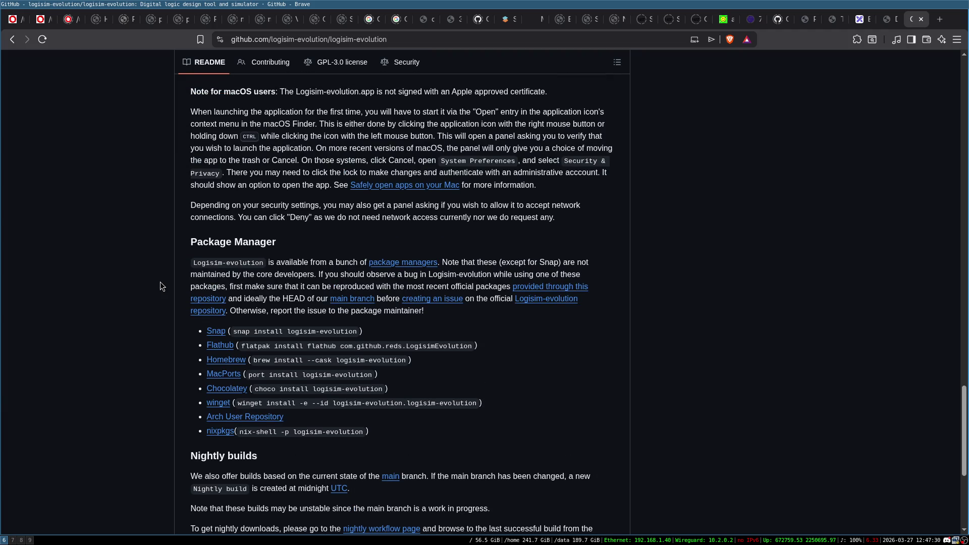
pyautogui.scroll(-9, 162, 286)
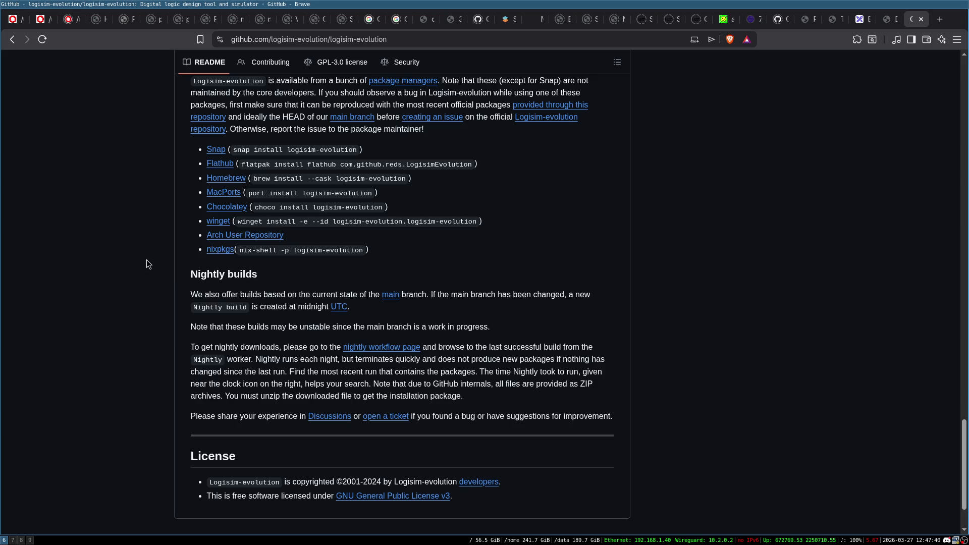
pyautogui.scroll(6, 151, 259)
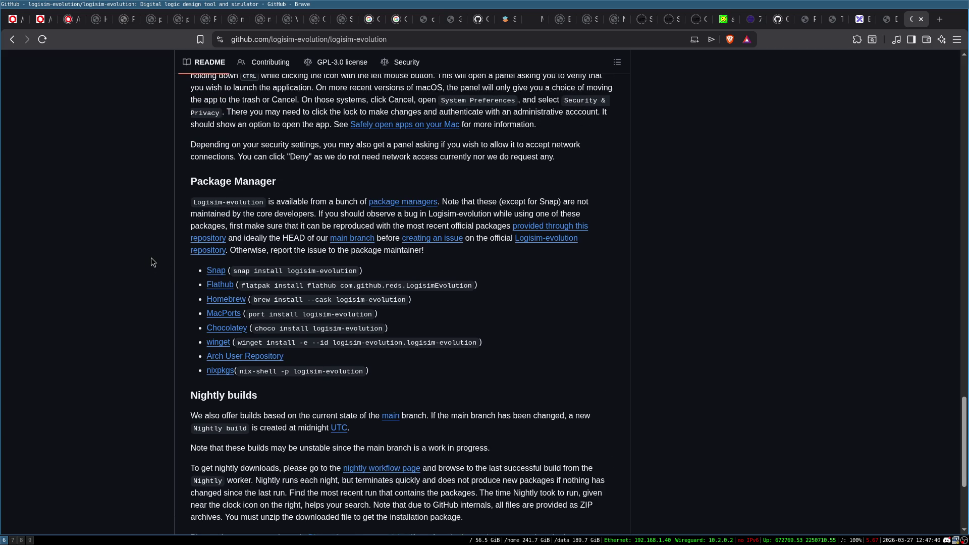
pyautogui.scroll(12, 146, 288)
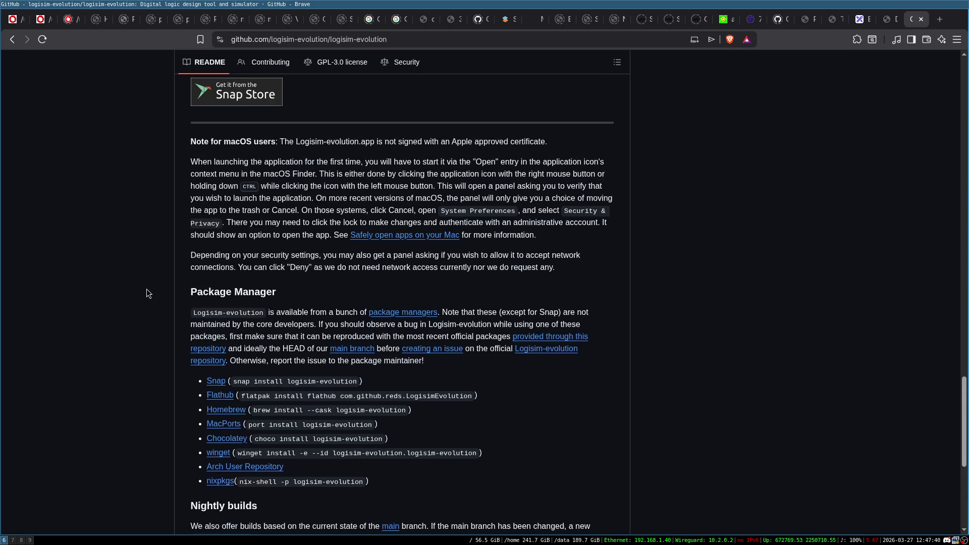
pyautogui.scroll(18, 146, 289)
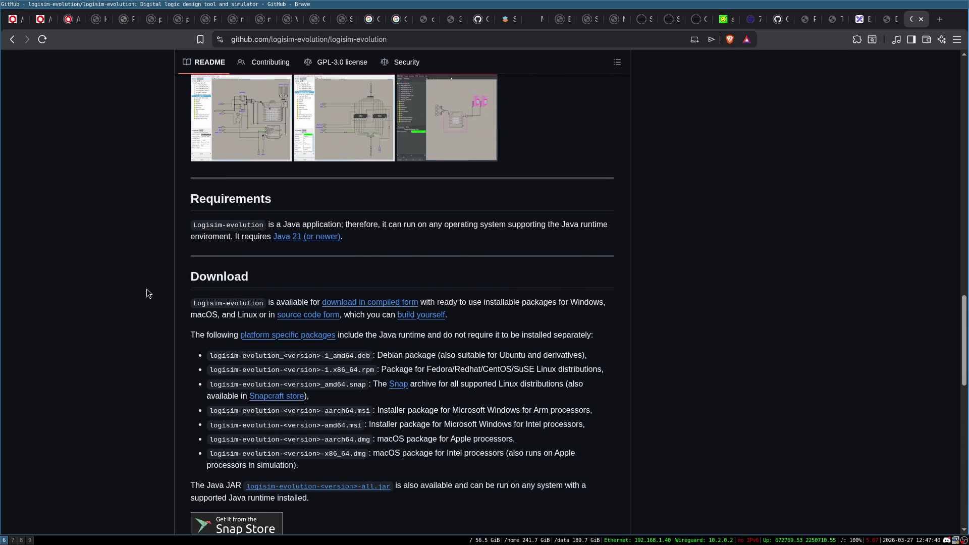
pyautogui.scroll(-5, 146, 288)
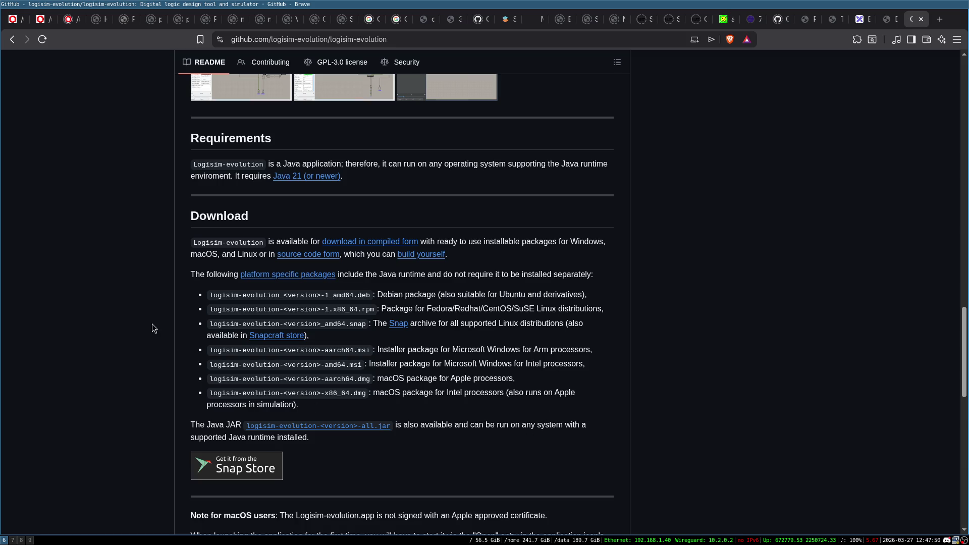
pyautogui.scroll(5, 152, 316)
pyautogui.scroll(-5, 152, 316)
pyautogui.scroll(10, 748, 276)
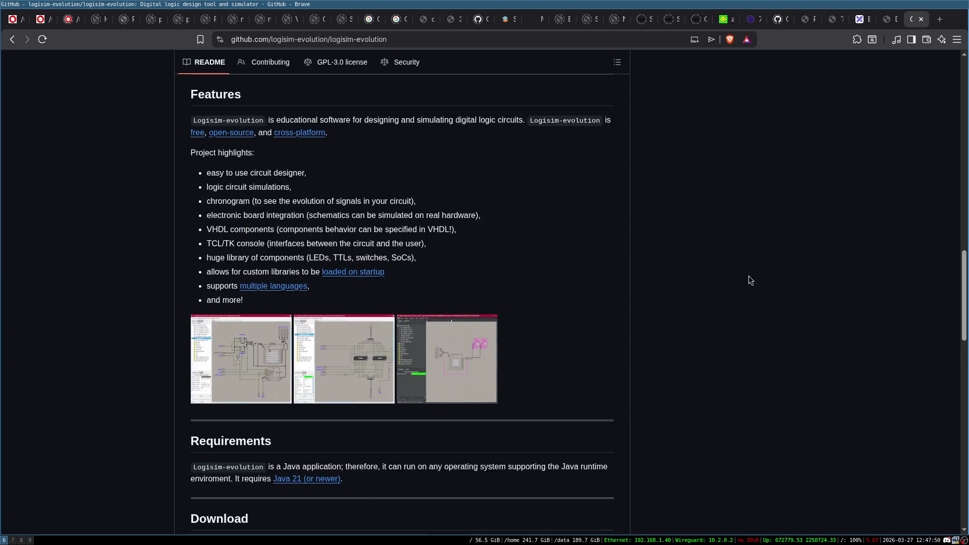
pyautogui.scroll(12, 655, 223)
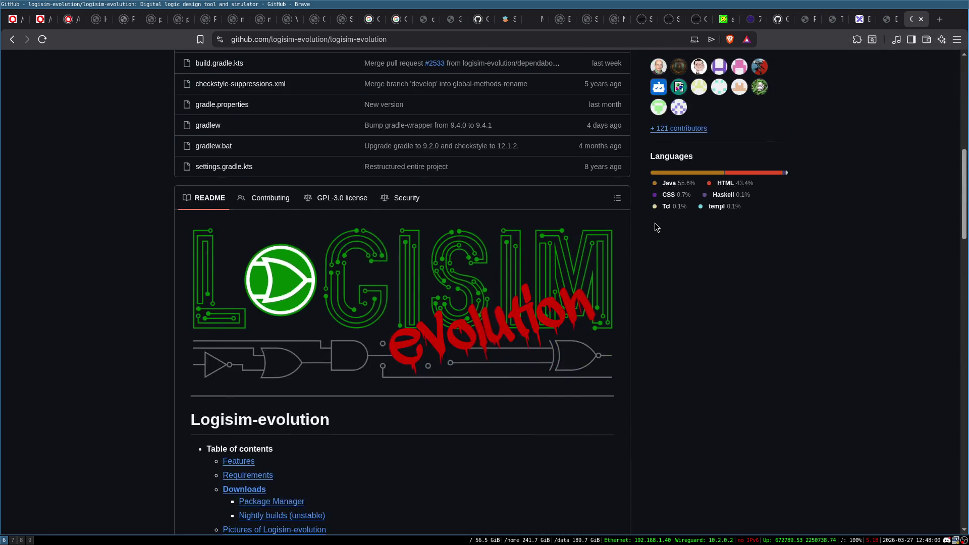
pyautogui.scroll(-4, 589, 289)
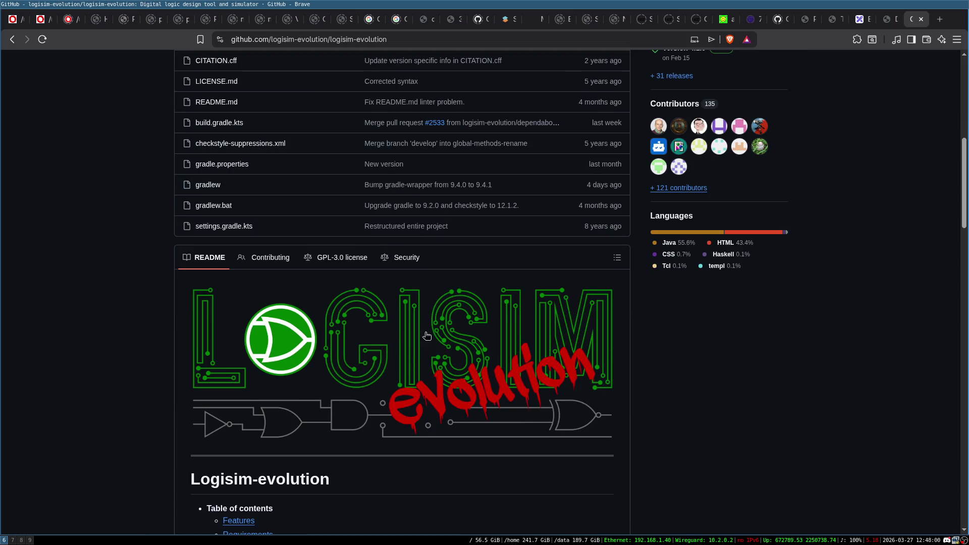
# - Close the logisim-evolution GitHub tab, switch to the down2core.com tab, and launch Logisim 2.7.1
pyautogui.click(921, 19)
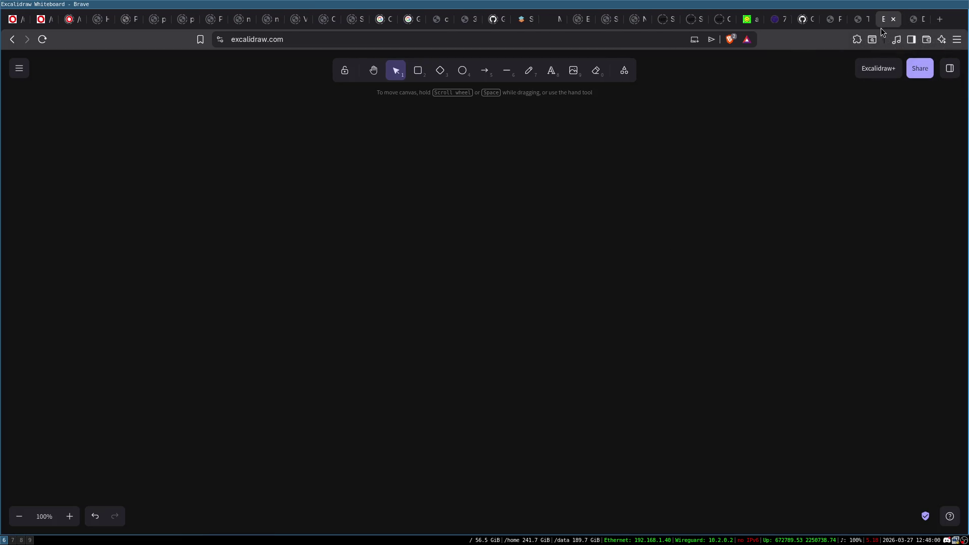
pyautogui.hotkey('ctrl', 'Tab')
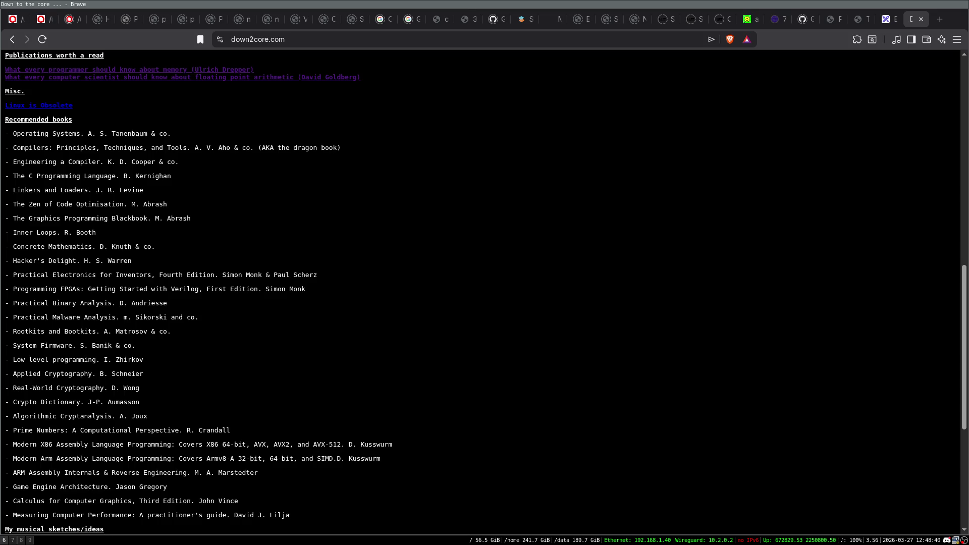
pyautogui.press('super+6')
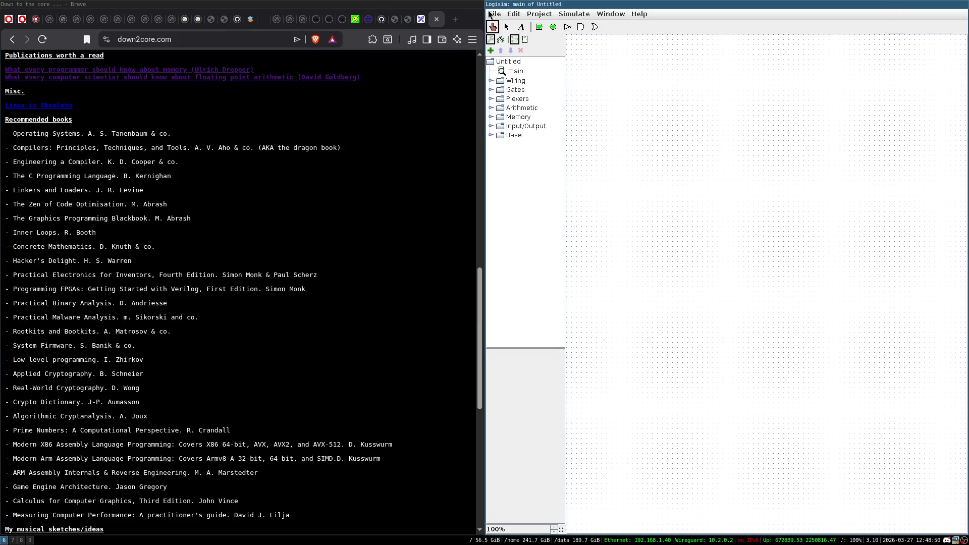
# - Open simd_adder.circ from the recent files list
pyautogui.click(492, 13)
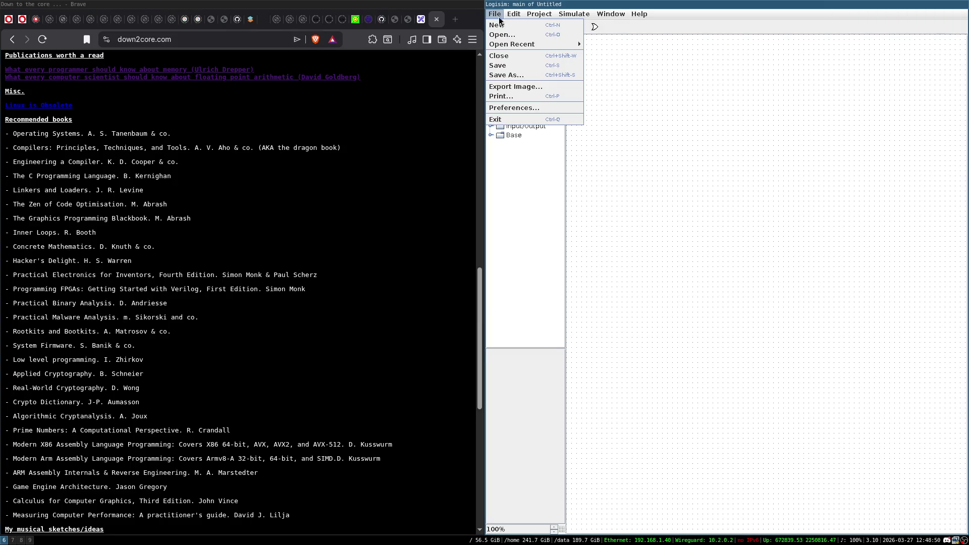
pyautogui.moveTo(533, 46)
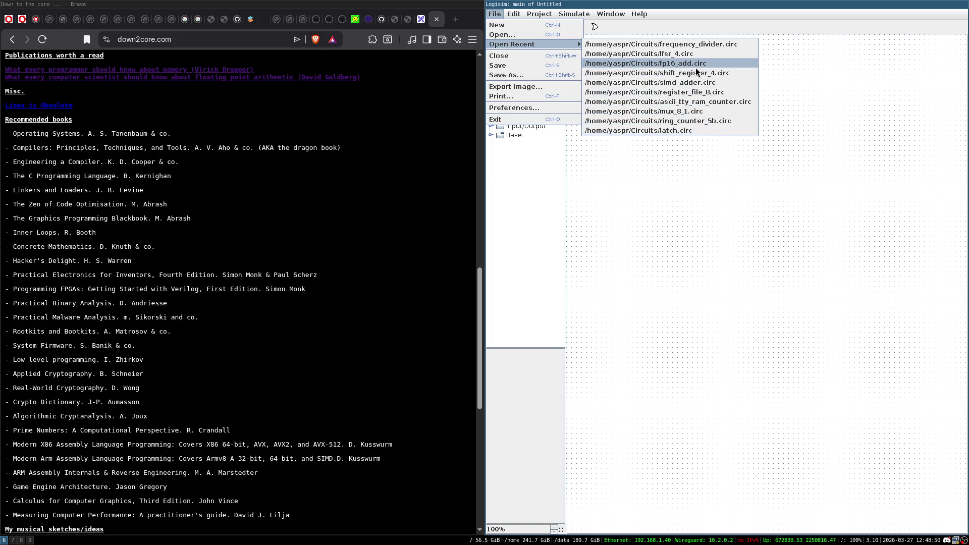
pyautogui.click(714, 83)
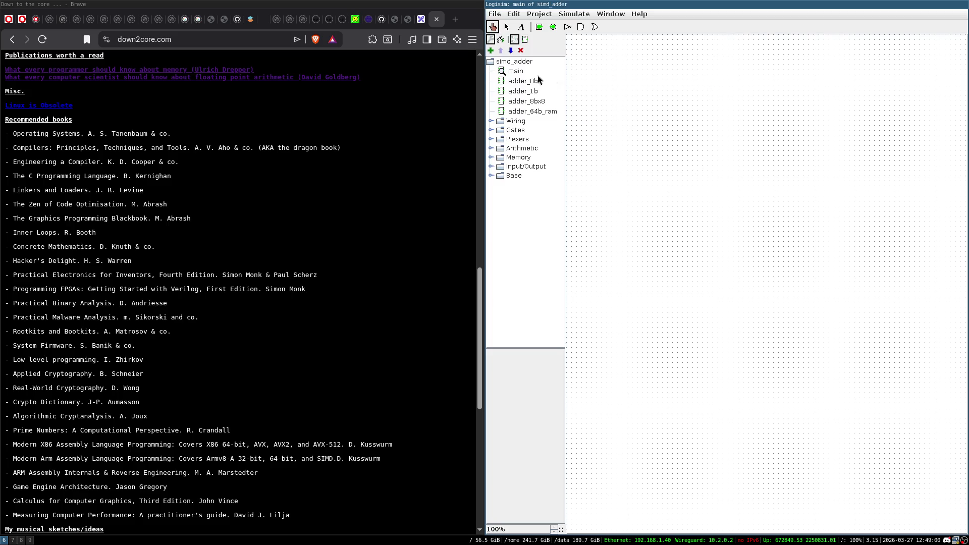
# - Go full-screen and show the adder_1b full-adder circuit, with the Select tool active
pyautogui.doubleClick(523, 83)
pyautogui.press('super+f')
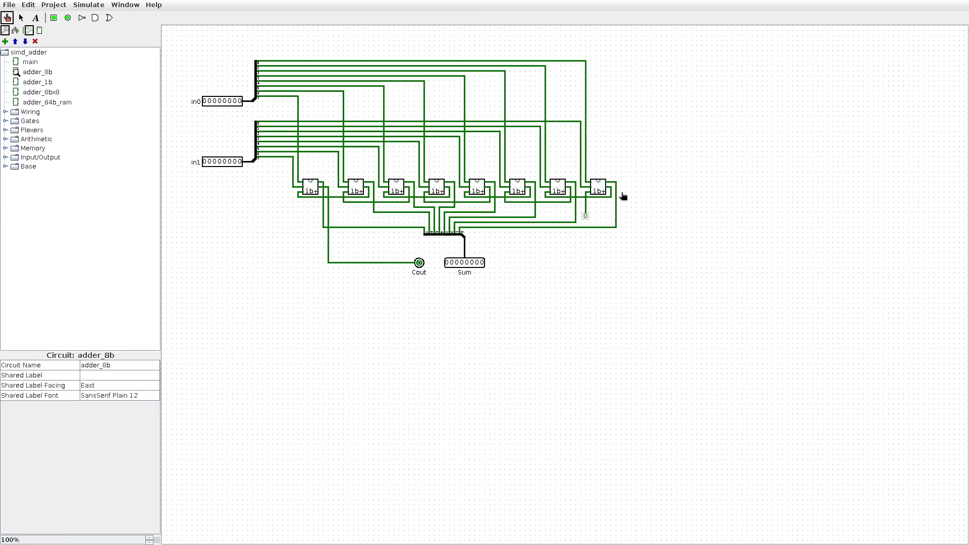
pyautogui.doubleClick(47, 81)
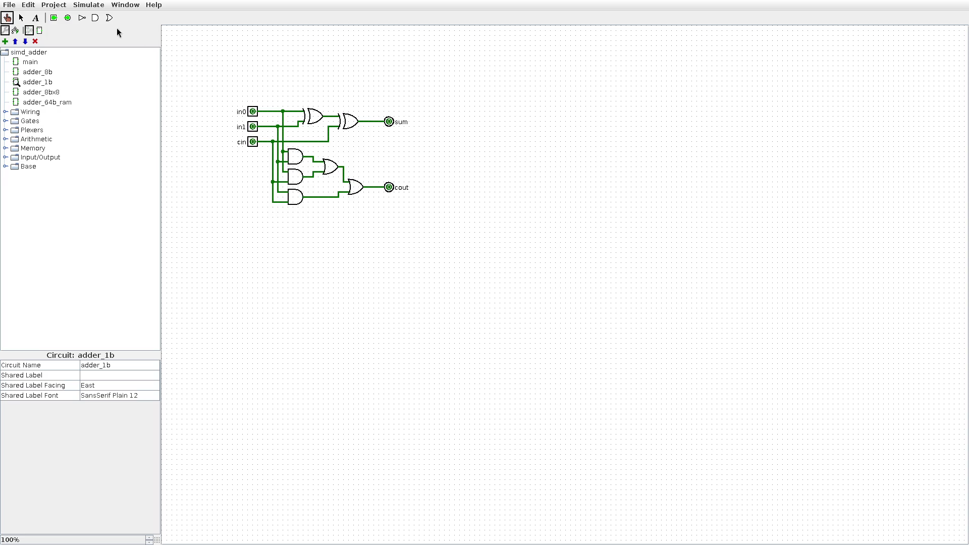
pyautogui.click(21, 17)
pyautogui.moveTo(207, 84)
pyautogui.mouseDown()
pyautogui.moveTo(389, 162)
pyautogui.moveTo(438, 237)
pyautogui.mouseUp()
pyautogui.click(542, 174)
pyautogui.click(253, 110)
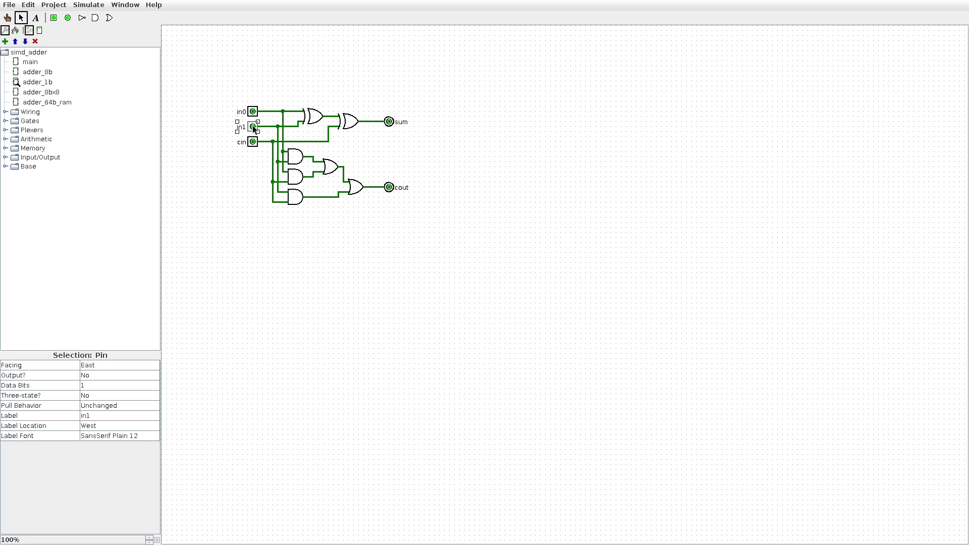
pyautogui.click(317, 116)
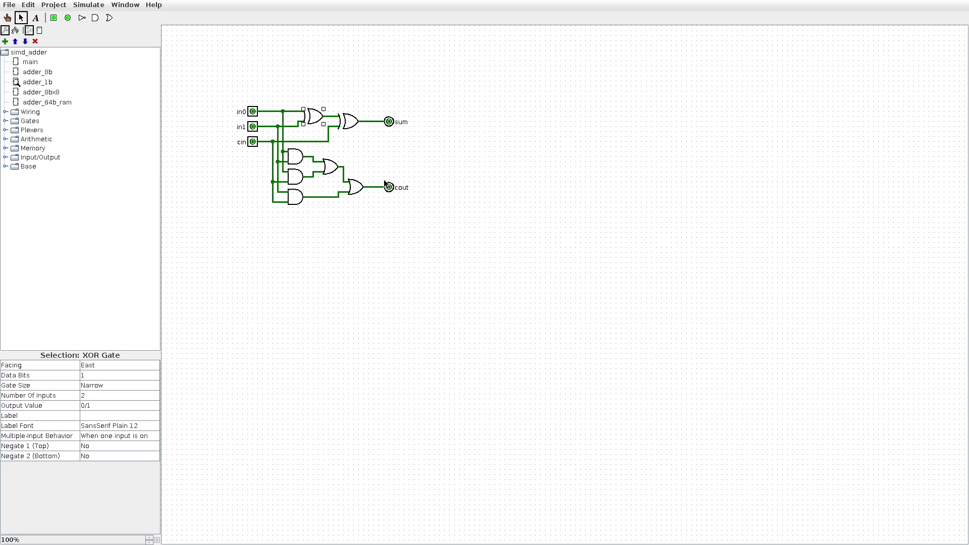
pyautogui.moveTo(228, 84); pyautogui.dragTo(415, 236)
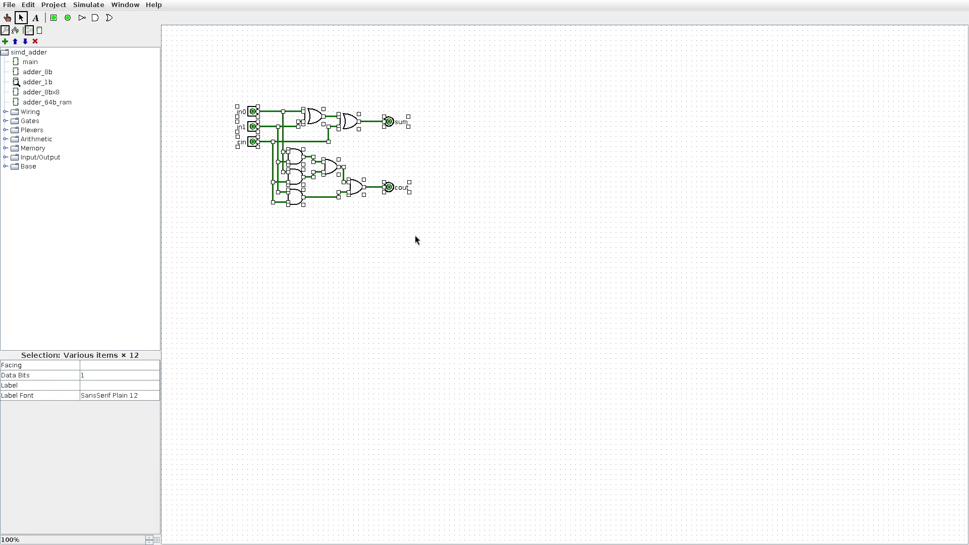
pyautogui.click(540, 272)
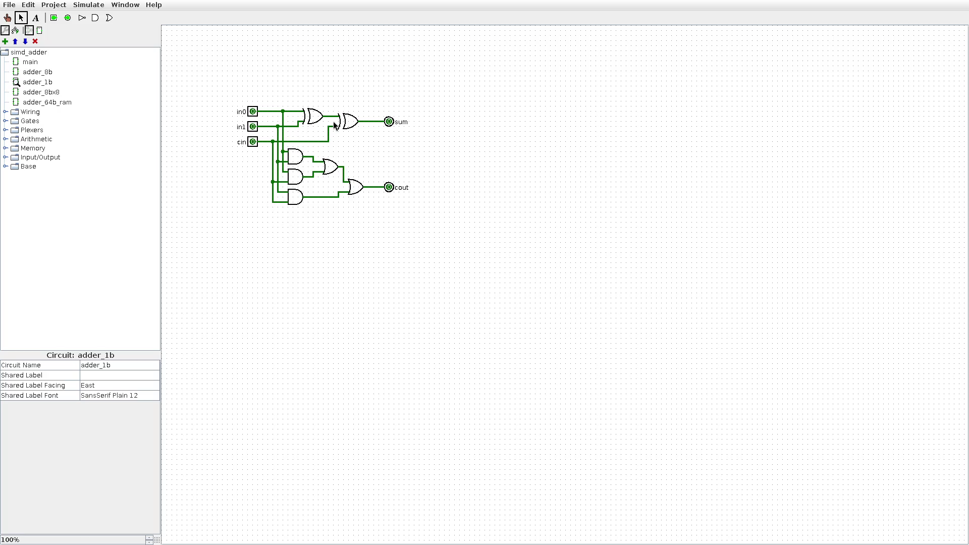
pyautogui.moveTo(256, 85); pyautogui.dragTo(474, 240)
pyautogui.click(395, 246)
pyautogui.click(312, 120)
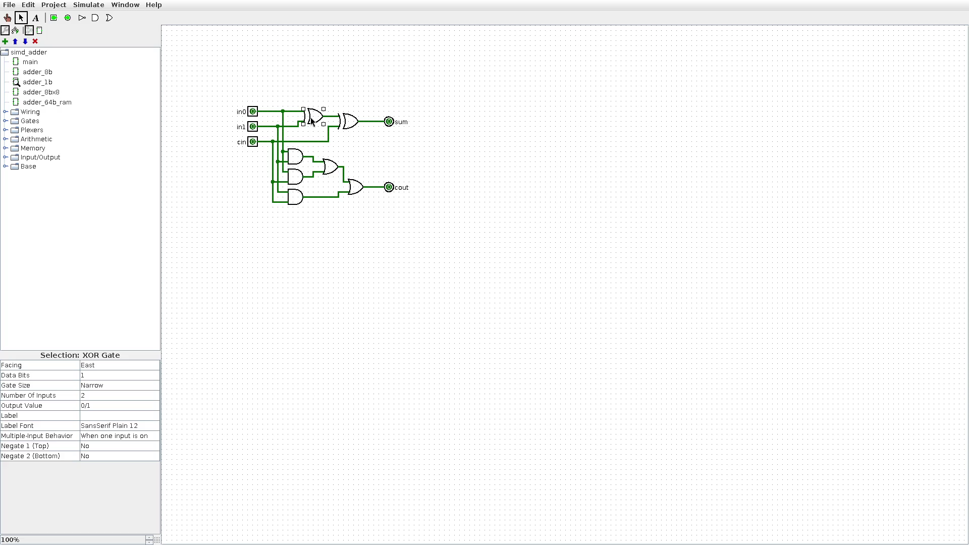
pyautogui.click(358, 120)
pyautogui.click(347, 123)
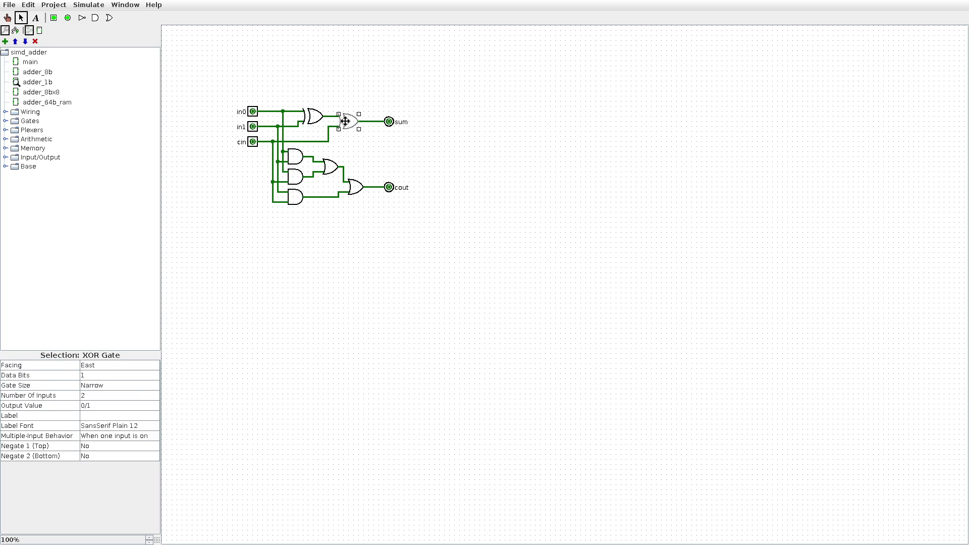
pyautogui.click(295, 156)
pyautogui.click(289, 207)
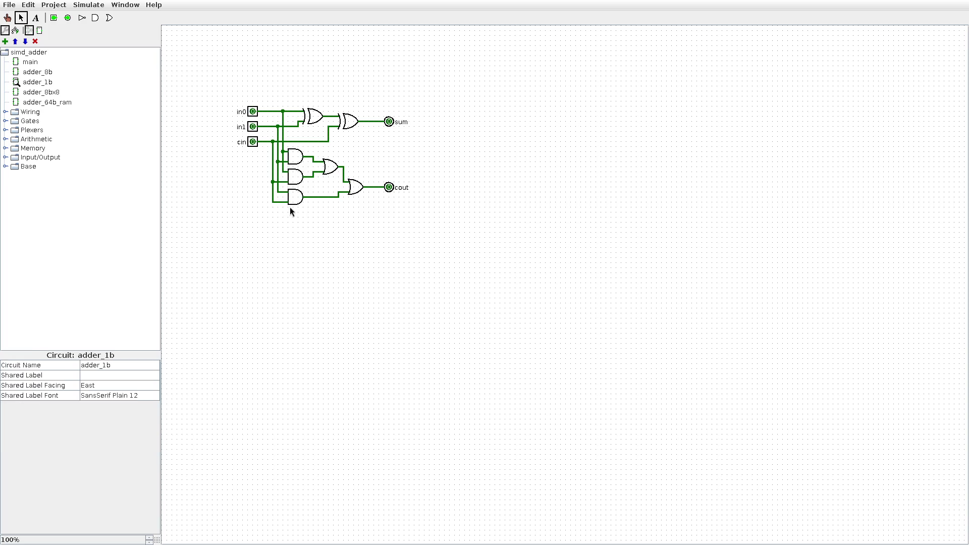
pyautogui.click(331, 167)
pyautogui.click(303, 237)
pyautogui.moveTo(374, 102); pyautogui.dragTo(419, 147)
pyautogui.click(378, 142)
pyautogui.click(295, 154)
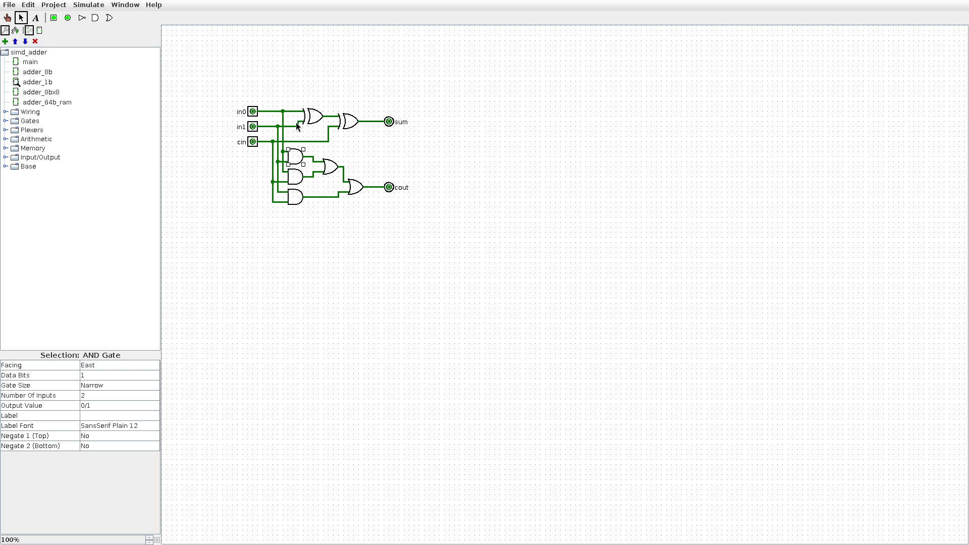
pyautogui.click(311, 50)
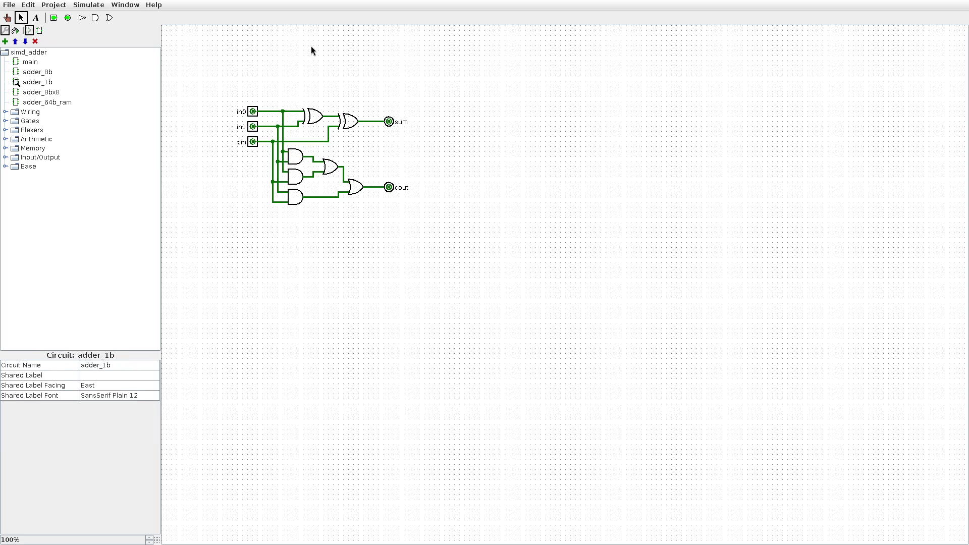
pyautogui.click(253, 112)
pyautogui.click(253, 127)
pyautogui.click(253, 142)
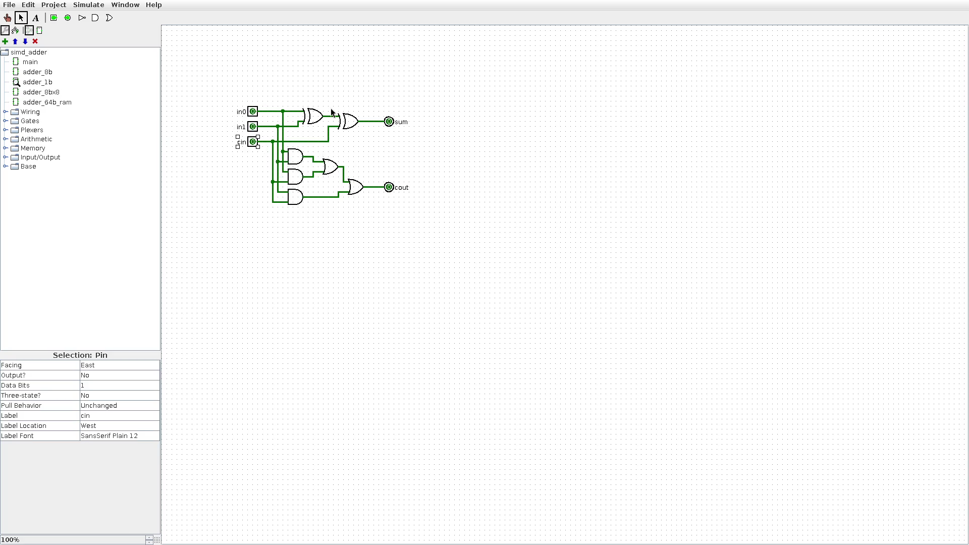
pyautogui.moveTo(295, 96); pyautogui.dragTo(420, 147)
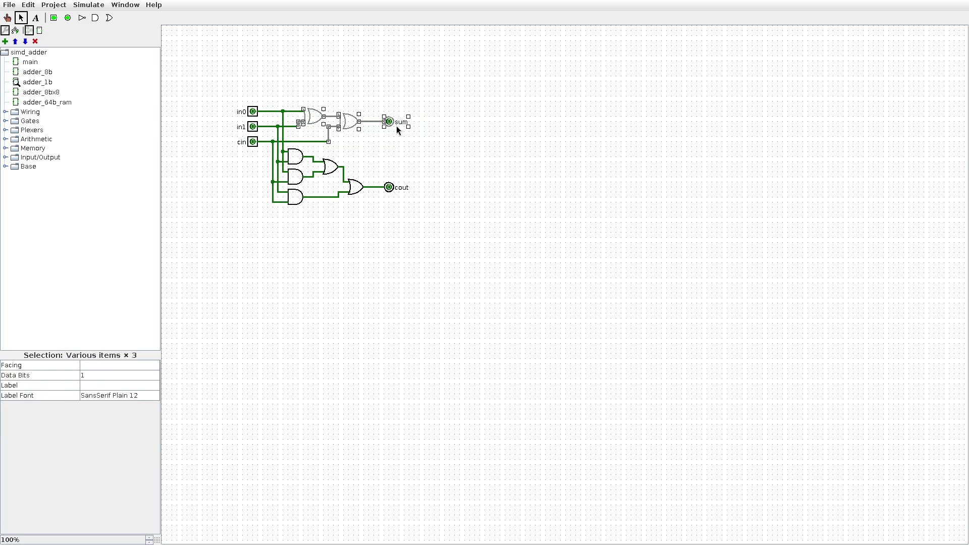
pyautogui.click(403, 154)
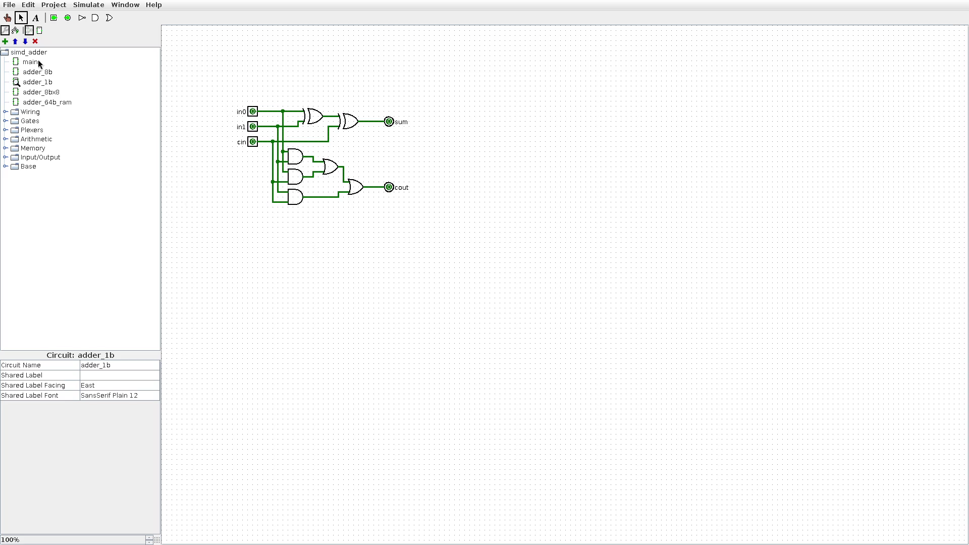
pyautogui.click(8, 18)
pyautogui.click(253, 112)
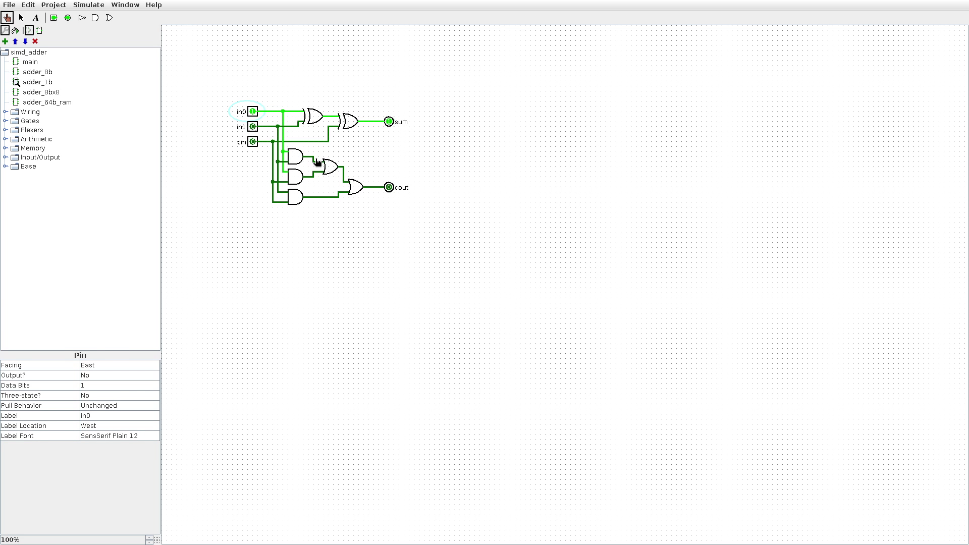
# - Poke in1 to 1, giving sum 0 and carry out 1, then show the adder_8b circuit
pyautogui.click(252, 127)
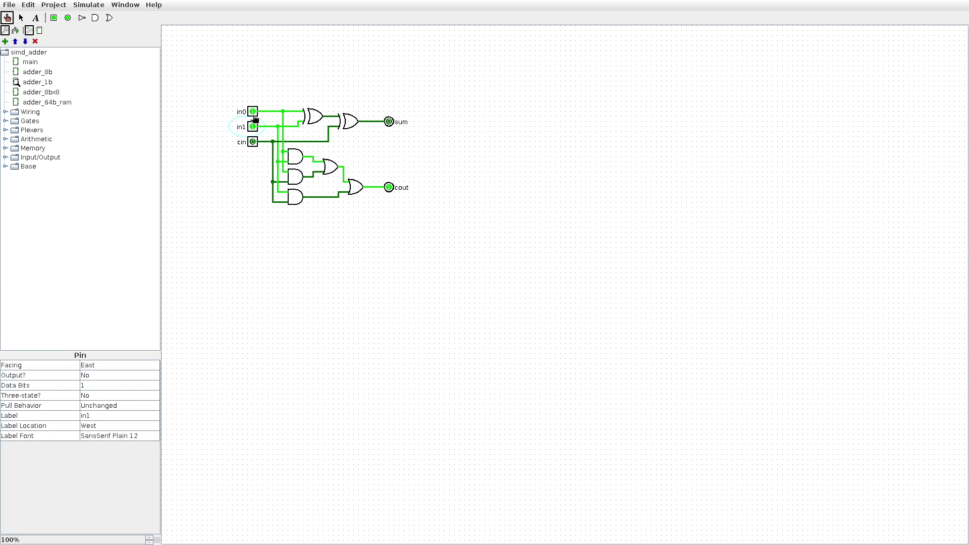
pyautogui.doubleClick(37, 72)
pyautogui.click(37, 82)
pyautogui.click(598, 187)
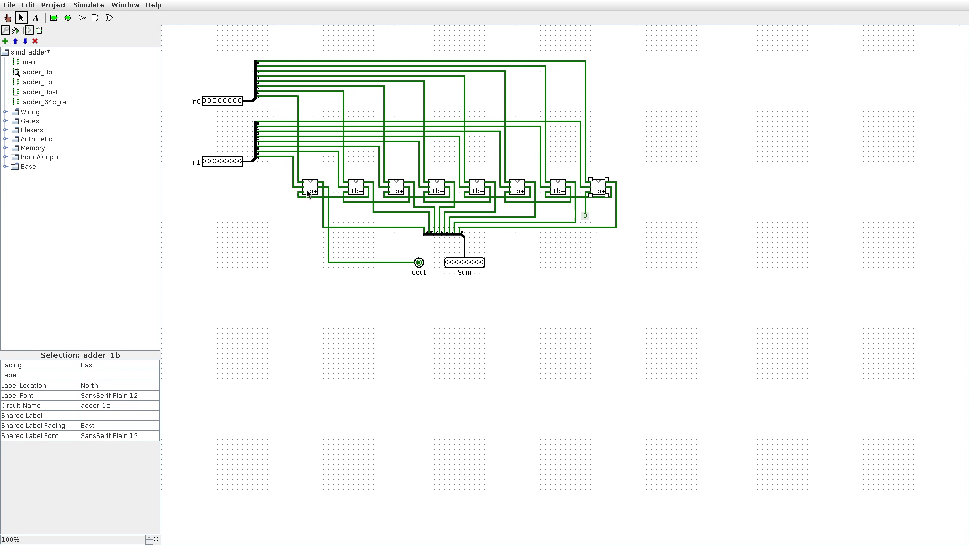
pyautogui.click(401, 247)
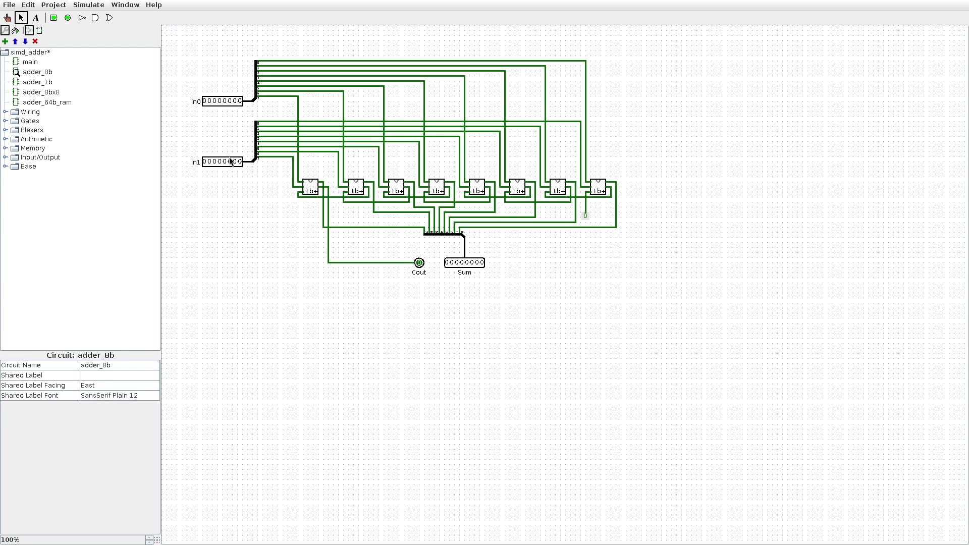
pyautogui.click(314, 189)
pyautogui.moveTo(407, 250); pyautogui.dragTo(449, 289)
# - Reopen adder_1b, then select the whole circuit and the cin pin to inspect them
pyautogui.doubleClick(47, 83)
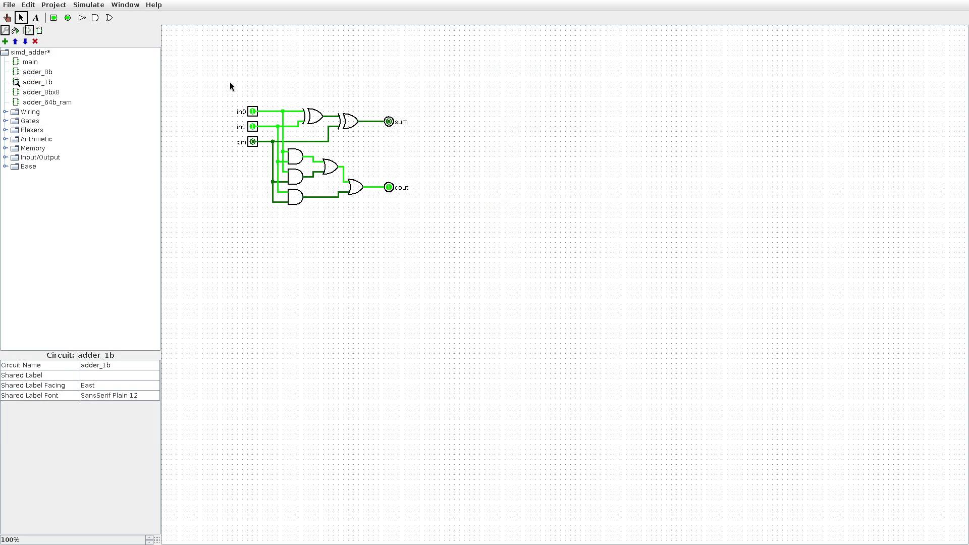
pyautogui.moveTo(212, 71); pyautogui.dragTo(470, 267)
pyautogui.click(476, 232)
pyautogui.moveTo(227, 85)
pyautogui.mouseDown()
pyautogui.moveTo(470, 209)
pyautogui.moveTo(468, 233)
pyautogui.mouseUp()
pyautogui.click(233, 191)
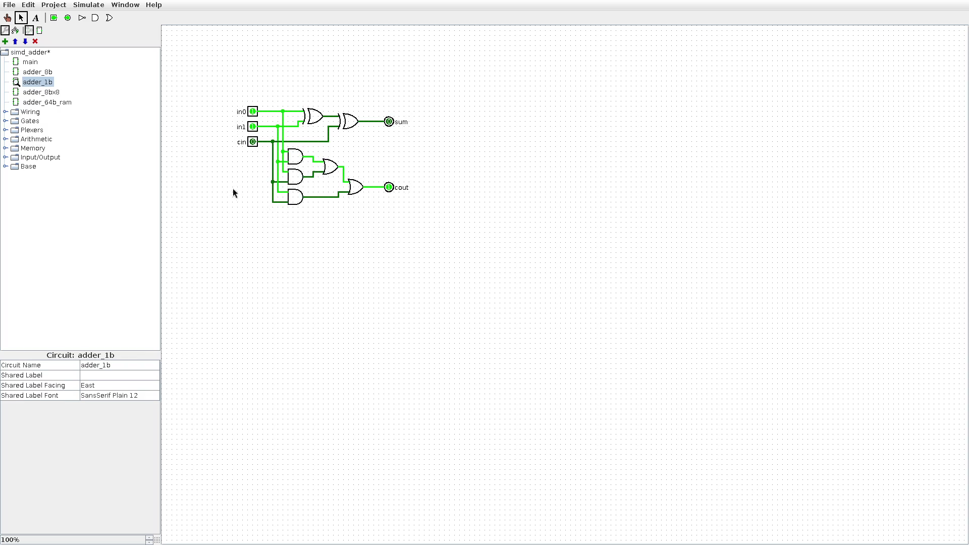
pyautogui.click(253, 144)
pyautogui.click(311, 250)
# - Reopen adder_8b and inspect its row of 1-bit adders, including the seventh and eighth instances
pyautogui.doubleClick(41, 72)
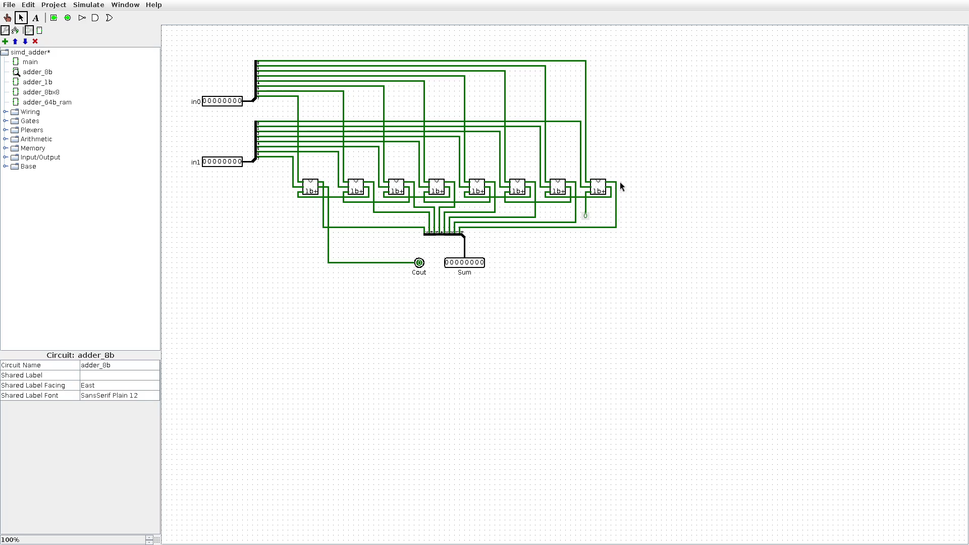
pyautogui.moveTo(279, 167)
pyautogui.mouseDown()
pyautogui.moveTo(701, 236)
pyautogui.moveTo(670, 243)
pyautogui.mouseUp()
pyautogui.click(671, 243)
pyautogui.click(555, 191)
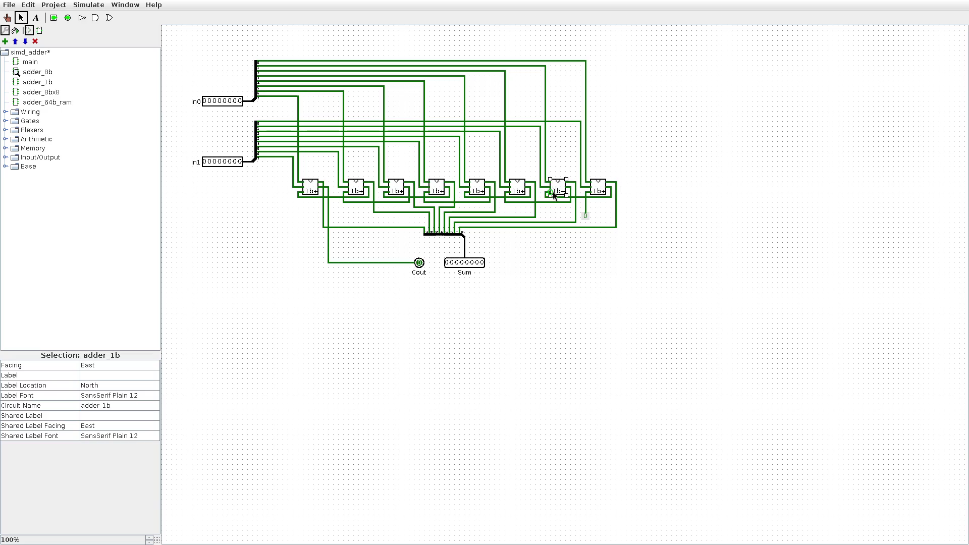
pyautogui.click(592, 190)
pyautogui.click(429, 316)
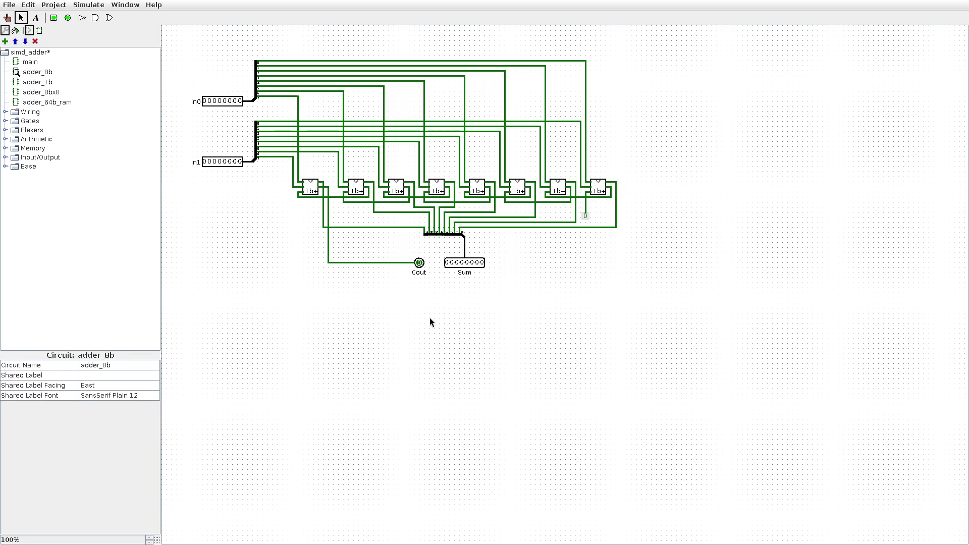
pyautogui.press('super+f')
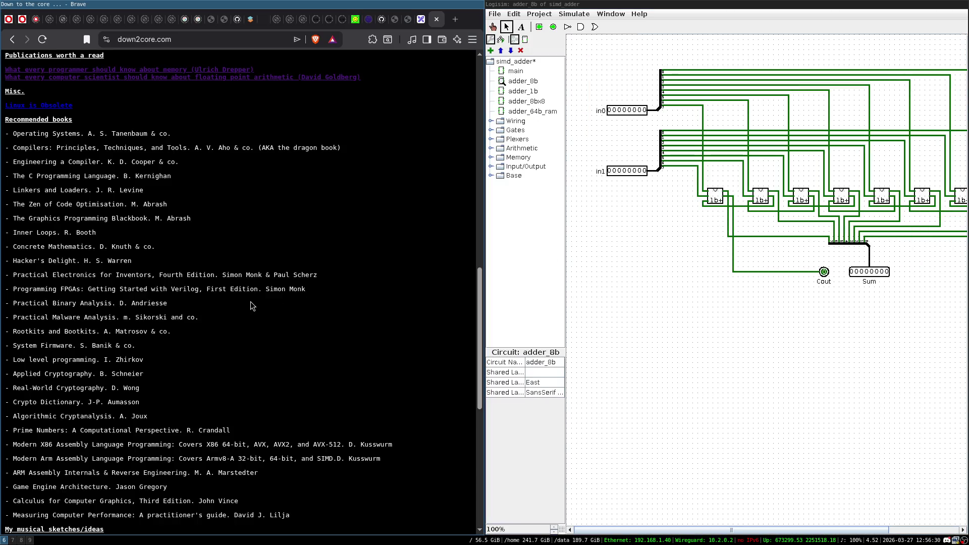
# - Search DuckDuckGo for 'ripple carry adder' in a new tab and open the Wikipedia Adder source
pyautogui.hotkey('ctrl', 't')
pyautogui.write('ripple carry adder')
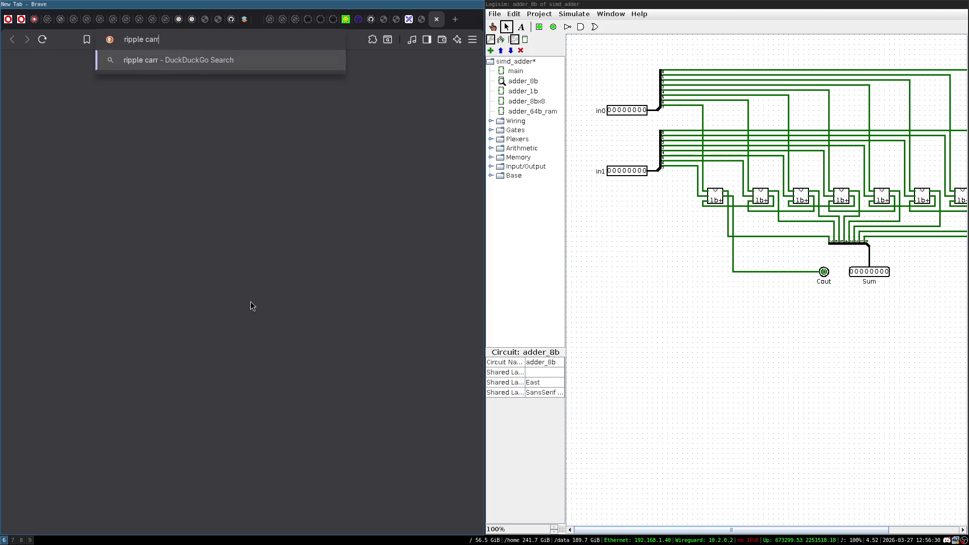
pyautogui.press('Return')
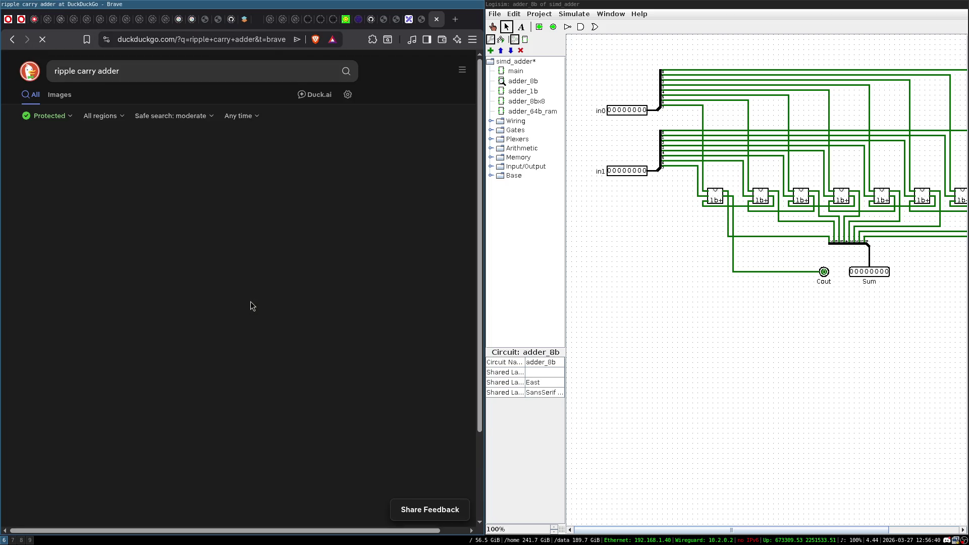
pyautogui.press('super+f')
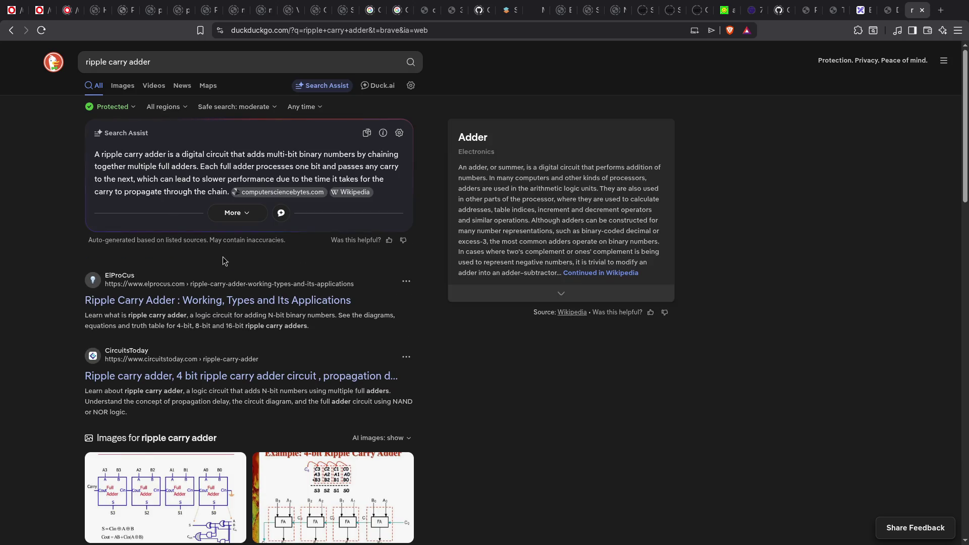
pyautogui.click(399, 133)
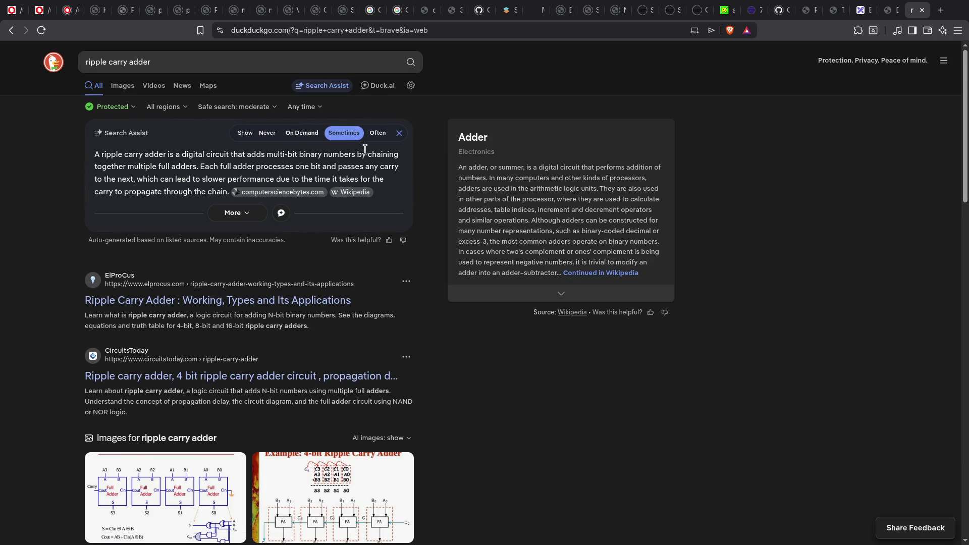
pyautogui.click(355, 192)
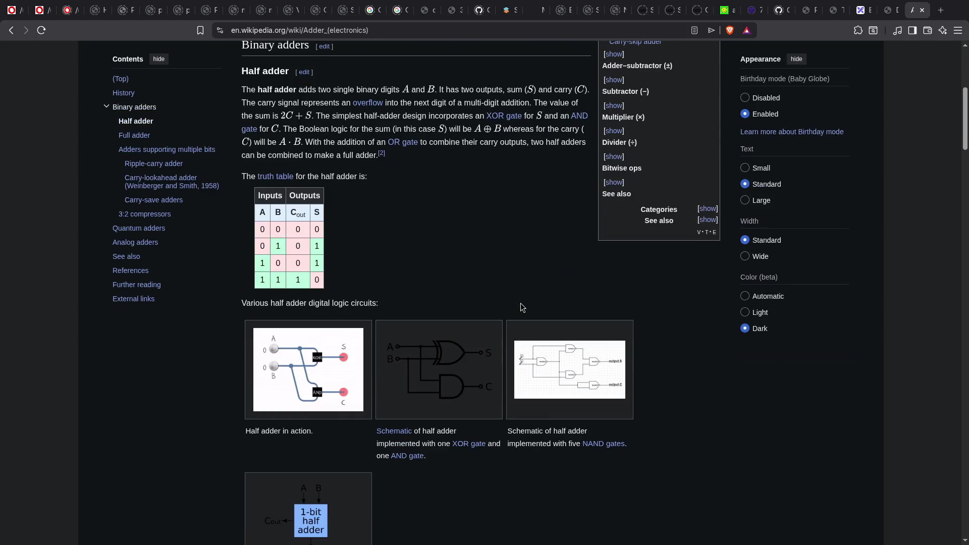
# - Read the Adder (electronics) article and view the 4-bit ripple carry adder diagram enlarged
pyautogui.scroll(-5, 493, 264)
pyautogui.scroll(-10, 494, 267)
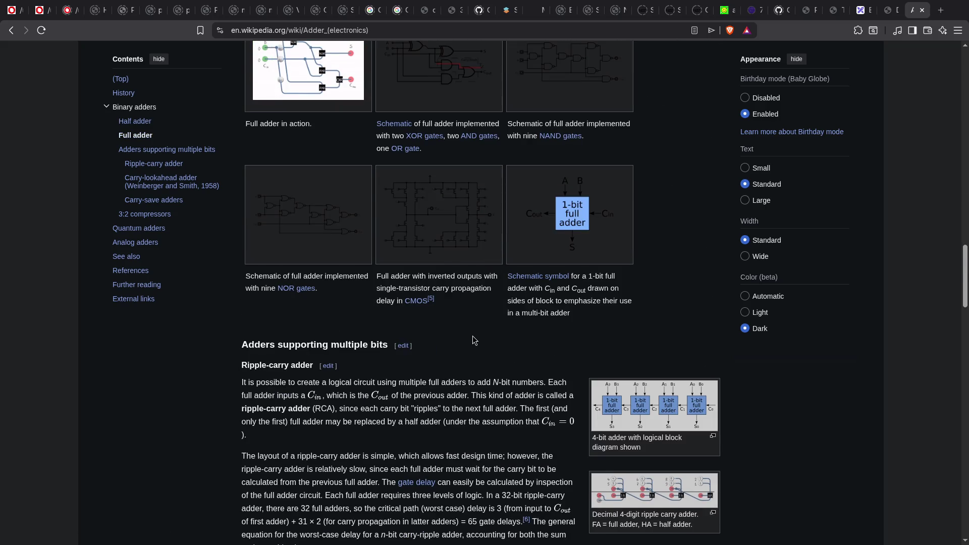
pyautogui.scroll(-6, 482, 303)
pyautogui.scroll(-3, 472, 336)
pyautogui.scroll(4, 472, 336)
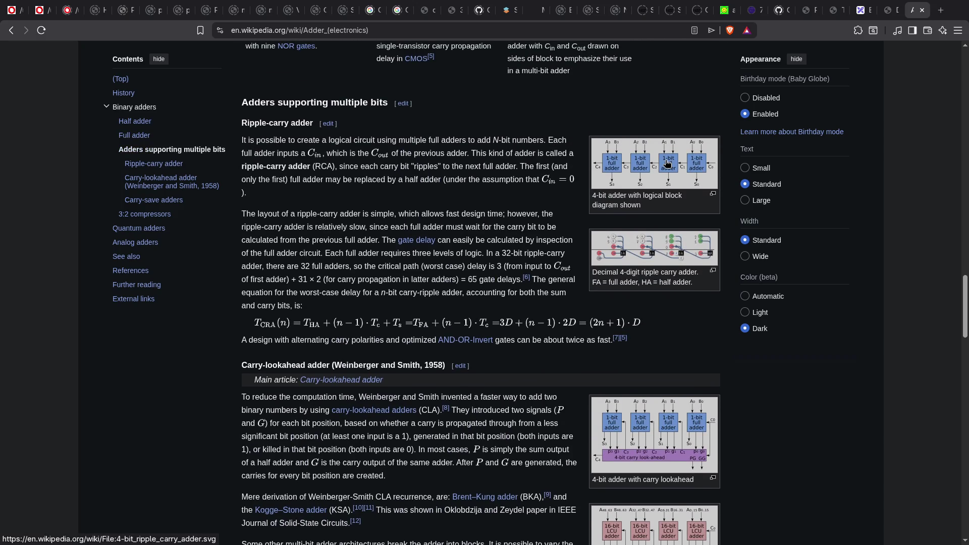
pyautogui.click(666, 162)
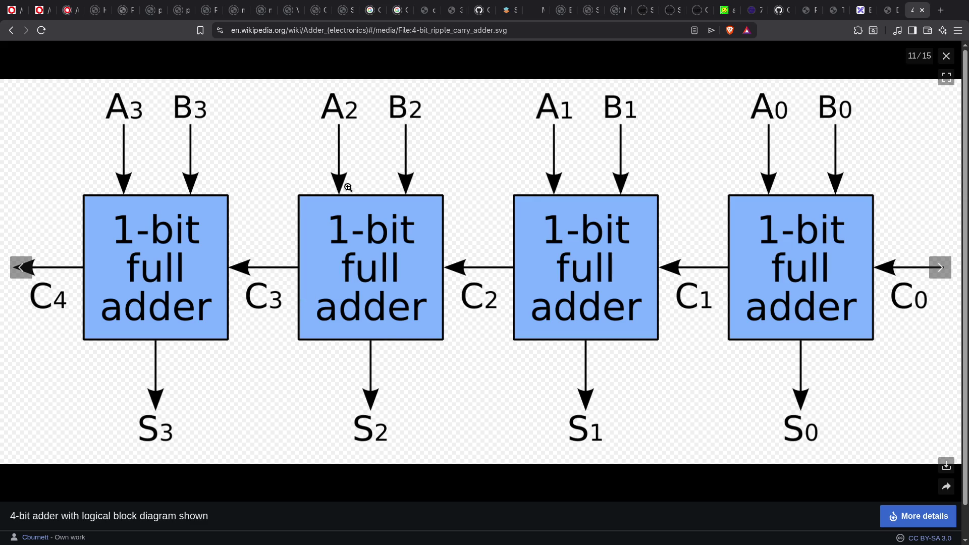
pyautogui.press('Escape')
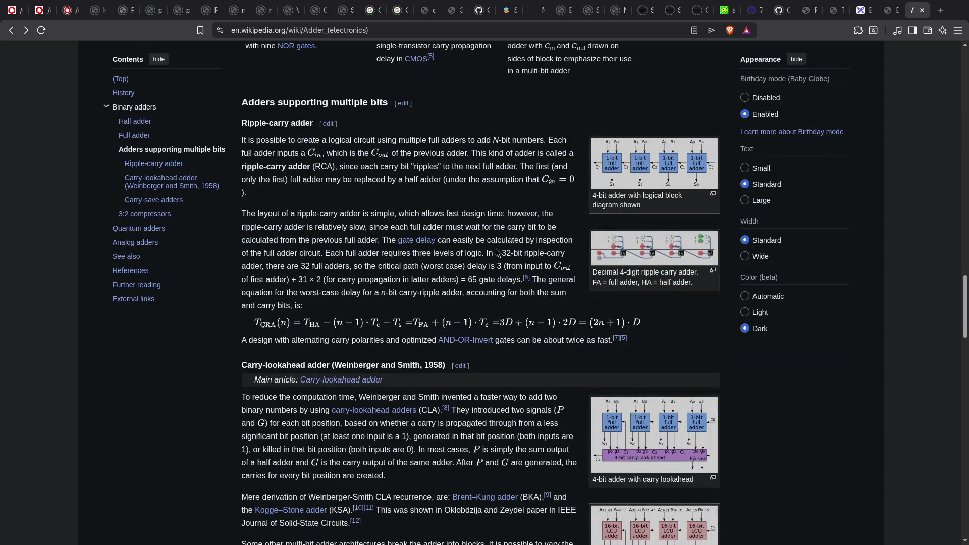
# - Scroll the article and search it for 'ripple'
pyautogui.scroll(-3, 496, 249)
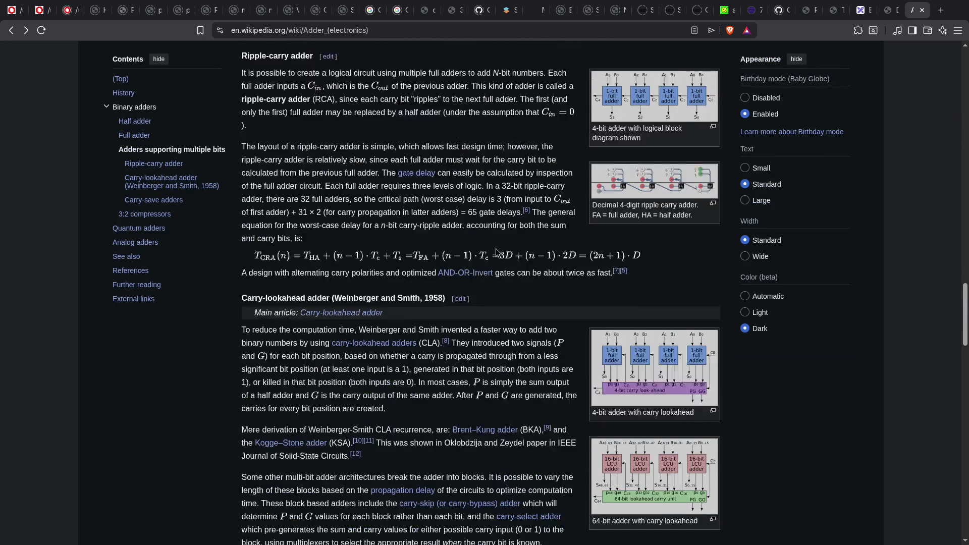
pyautogui.scroll(-5, 495, 248)
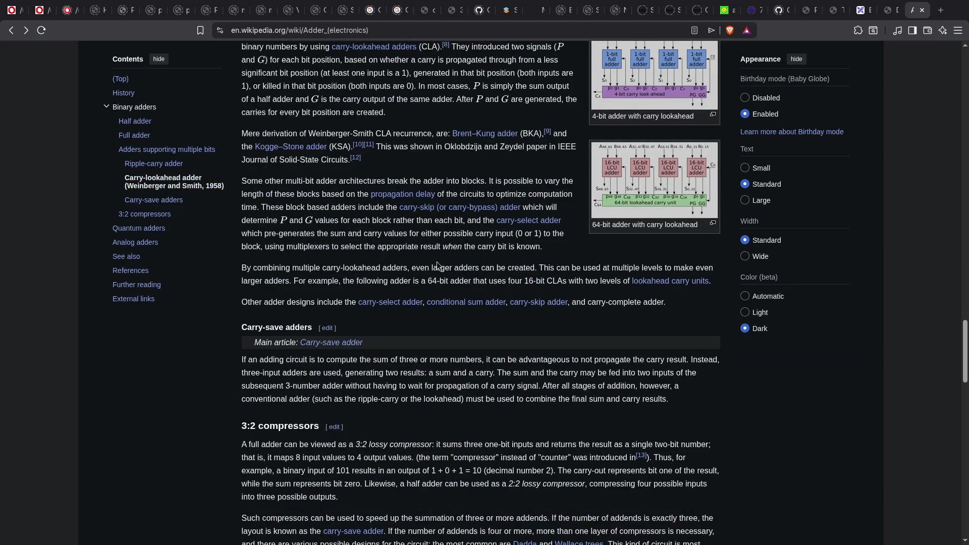
pyautogui.scroll(-4, 437, 262)
pyautogui.scroll(-15, 372, 273)
pyautogui.scroll(15, 371, 273)
pyautogui.scroll(20, 371, 272)
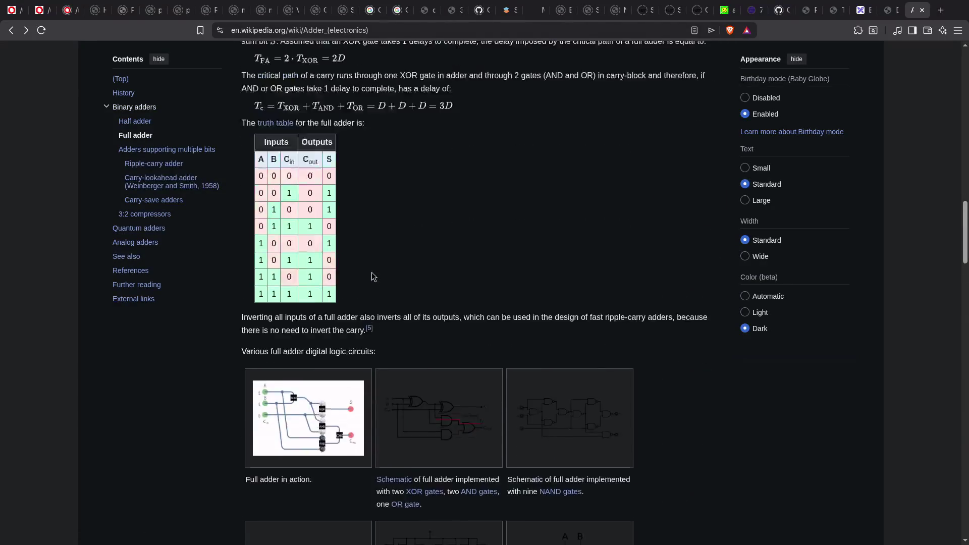
pyautogui.scroll(10, 371, 275)
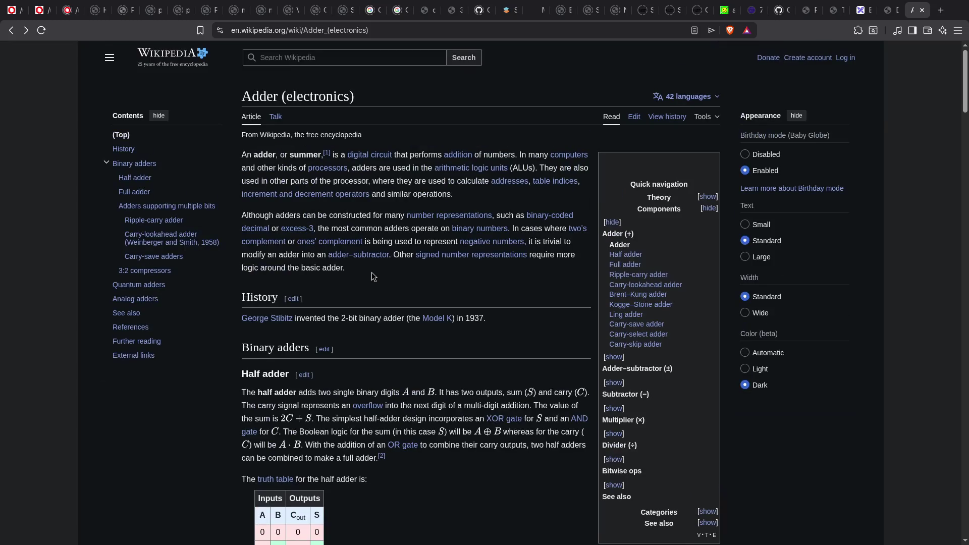
pyautogui.hotkey('ctrl', 'f')
pyautogui.write('ripple')
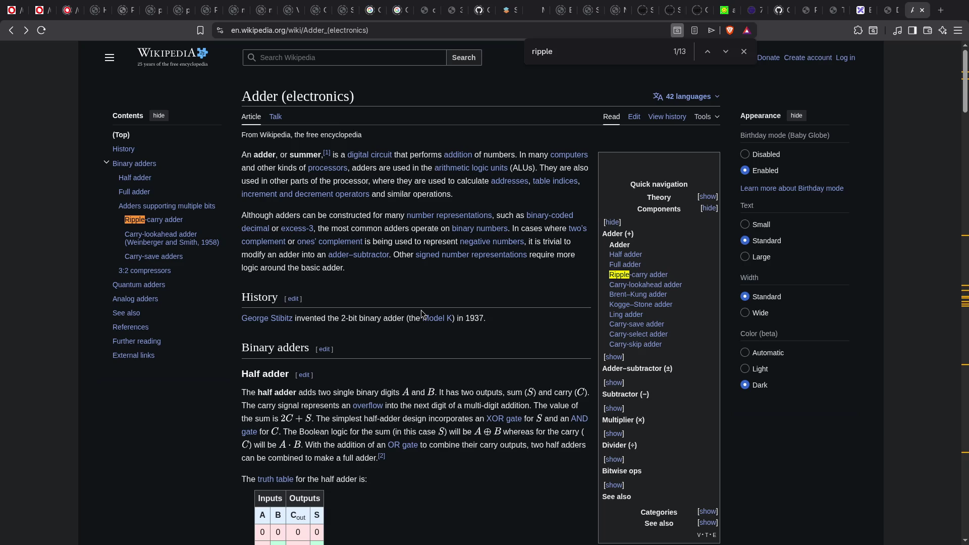
pyautogui.press('Escape')
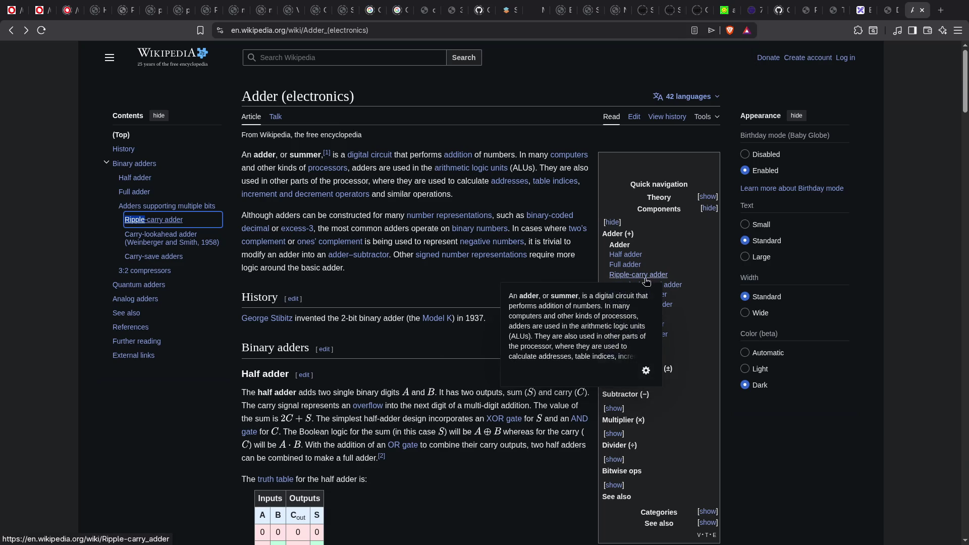
# - Open the Carry-lookahead adder article from the Adder navbox and scroll to the lookahead method
pyautogui.scroll(-5, 530, 312)
pyautogui.scroll(4, 605, 247)
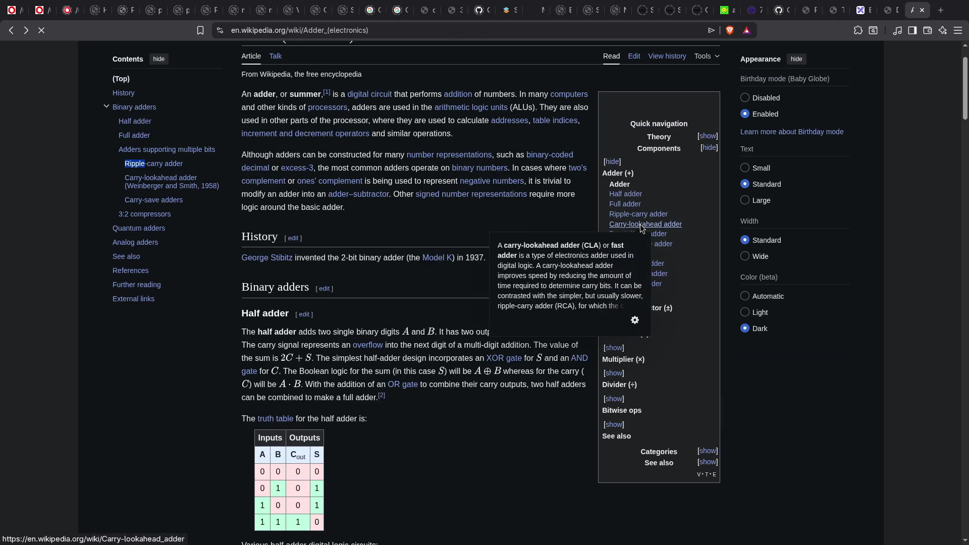
pyautogui.click(641, 226)
pyautogui.scroll(-10, 319, 305)
pyautogui.scroll(-15, 319, 305)
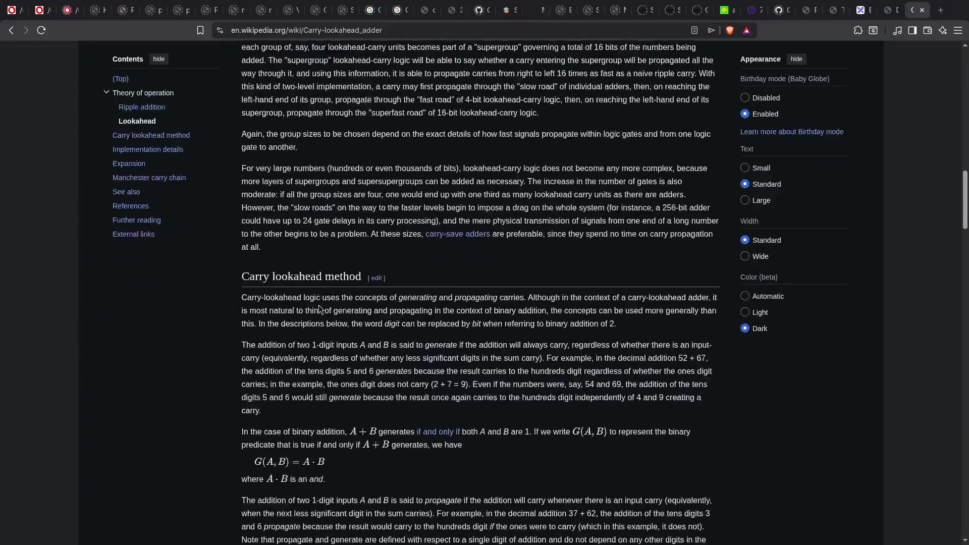
# - View the 4-bit carry-lookahead gate diagram enlarged, then return to Logisim's adder_8b circuit
pyautogui.click(675, 215)
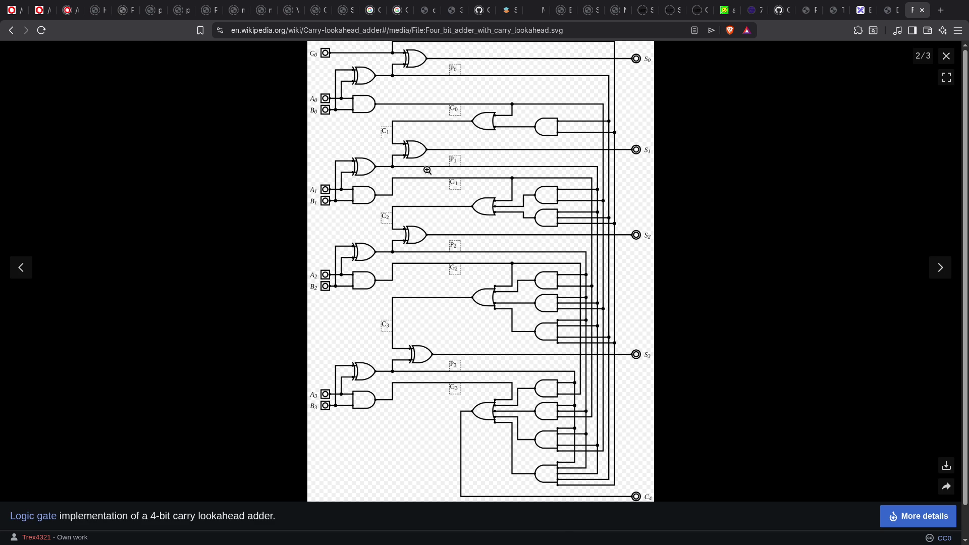
pyautogui.click(892, 11)
pyautogui.press('super+f')
pyautogui.press('super+f')
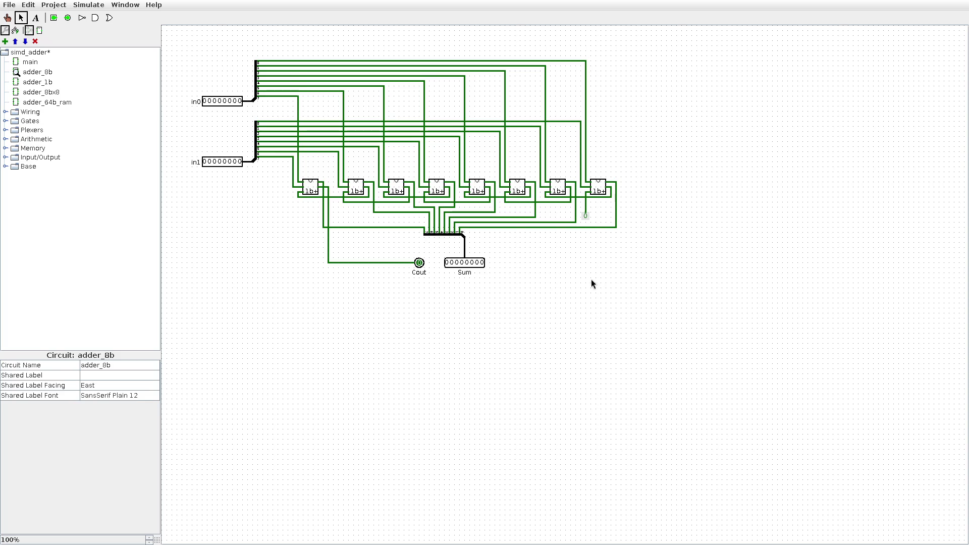
# - Browse the adder_1b and adder_8b circuits, then return to adder_8bx8
pyautogui.click(47, 72)
pyautogui.doubleClick(48, 83)
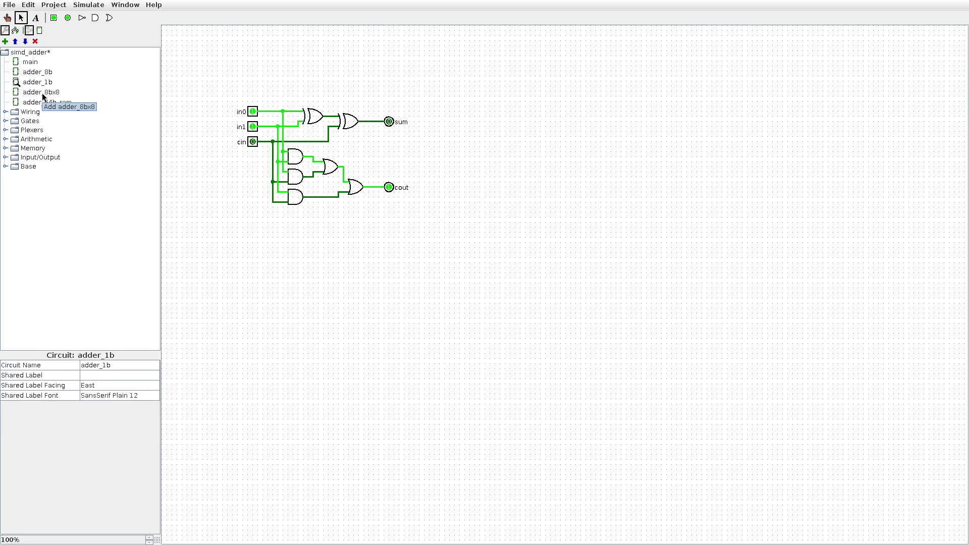
pyautogui.doubleClick(41, 93)
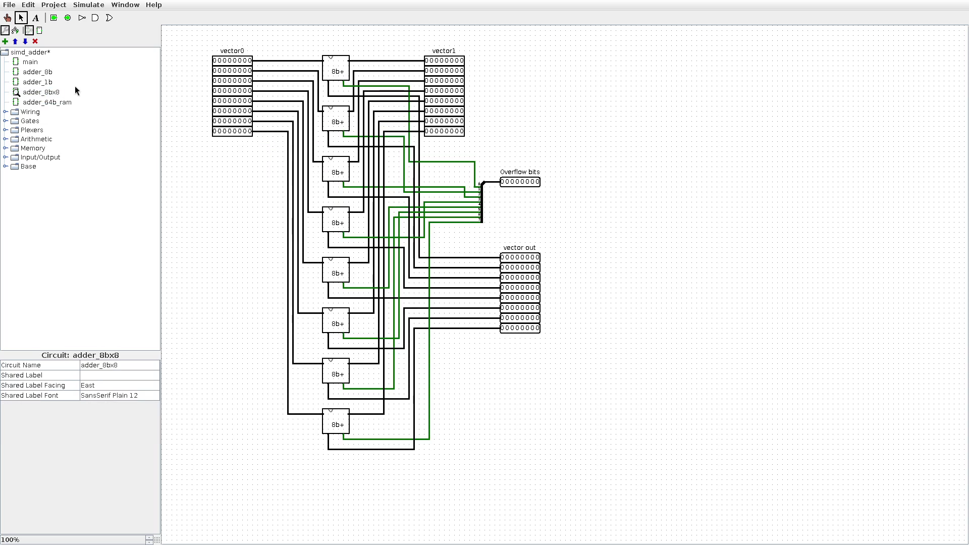
pyautogui.doubleClick(47, 72)
pyautogui.click(40, 83)
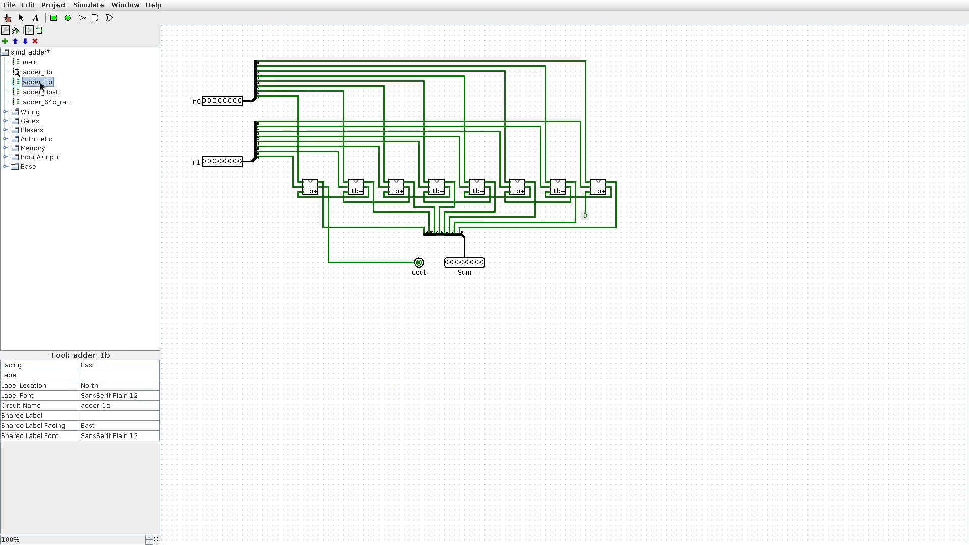
pyautogui.click(44, 73)
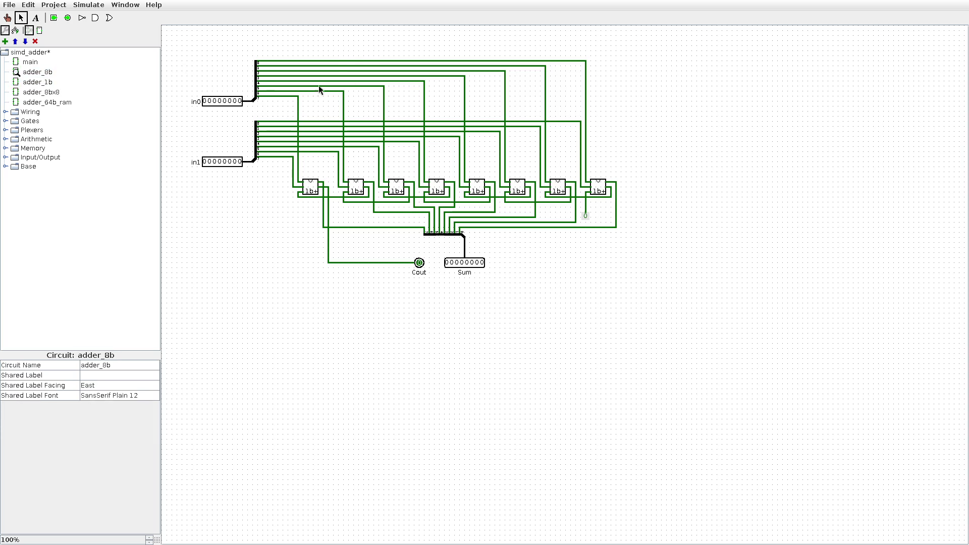
pyautogui.doubleClick(40, 92)
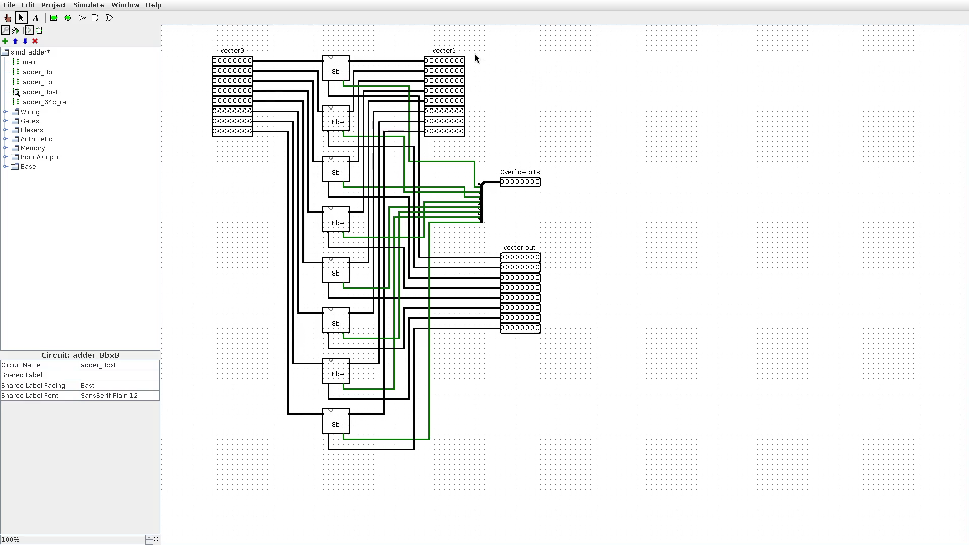
# - Box-select the Overflow bits and vector out pins to inspect them, then select vector0
pyautogui.moveTo(203, 37)
pyautogui.mouseDown()
pyautogui.moveTo(255, 158)
pyautogui.moveTo(241, 73)
pyautogui.mouseUp()
pyautogui.moveTo(489, 159); pyautogui.dragTo(563, 207)
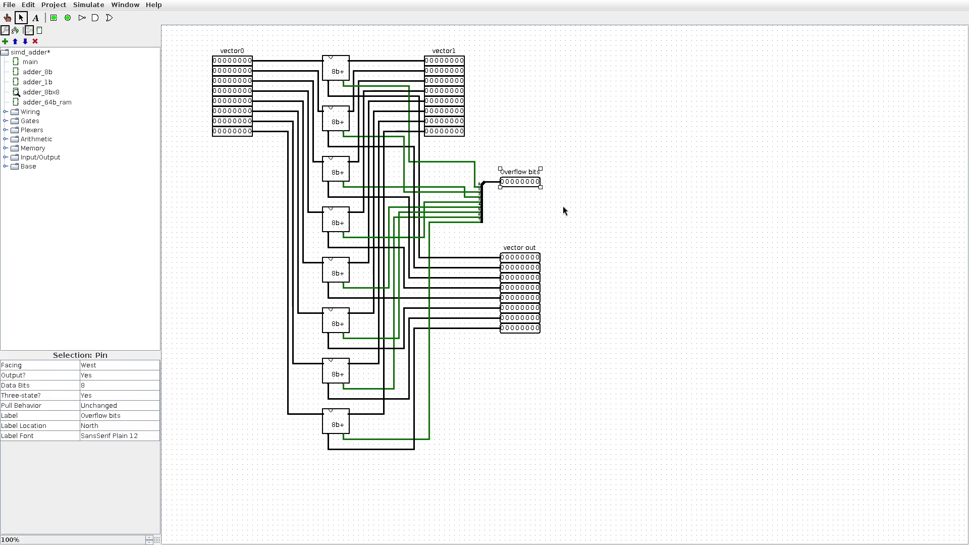
pyautogui.click(534, 209)
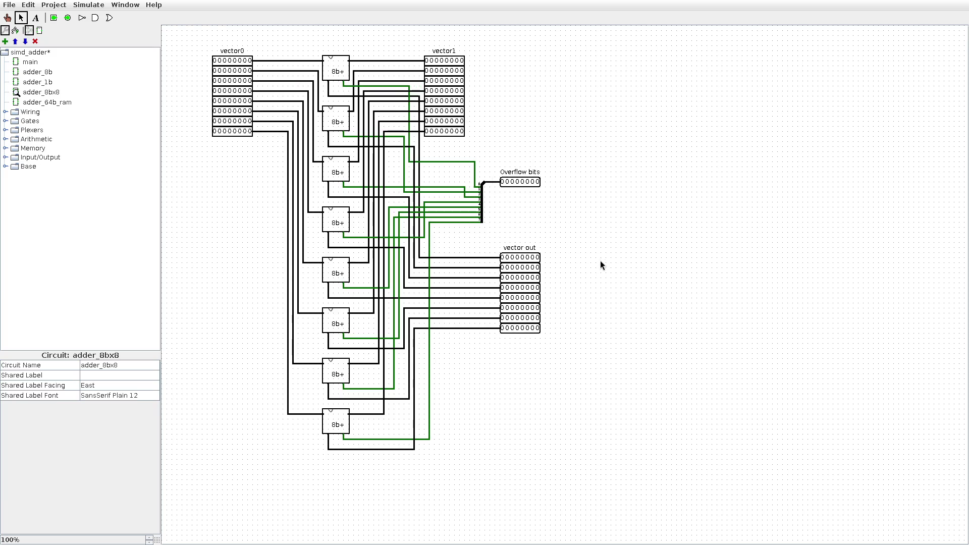
pyautogui.moveTo(493, 232); pyautogui.dragTo(588, 376)
pyautogui.click(592, 273)
pyautogui.click(249, 59)
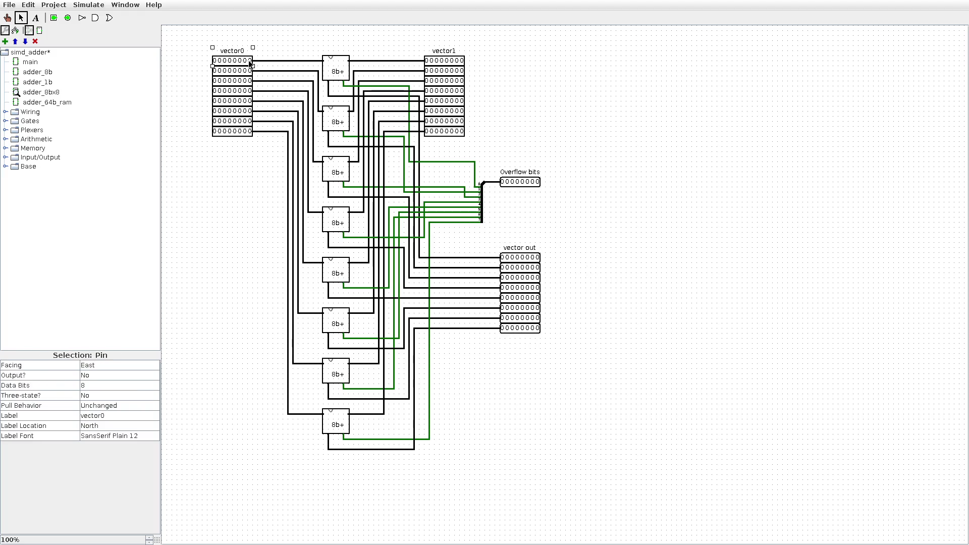
# - Poke the eight vector0 bytes to test values, including 00000001, 10000000 and 11111111
pyautogui.click(8, 17)
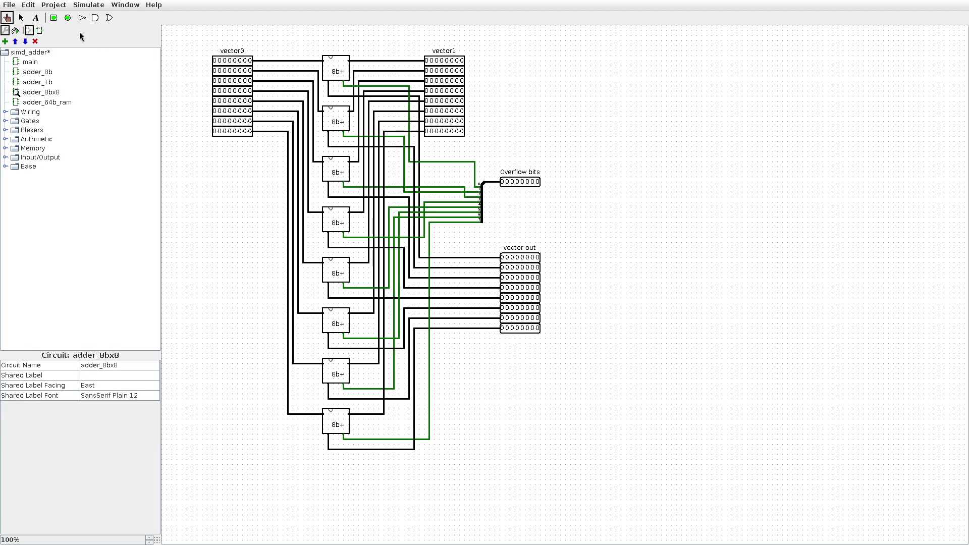
pyautogui.click(249, 60)
pyautogui.click(215, 71)
pyautogui.click(250, 81)
pyautogui.click(231, 91)
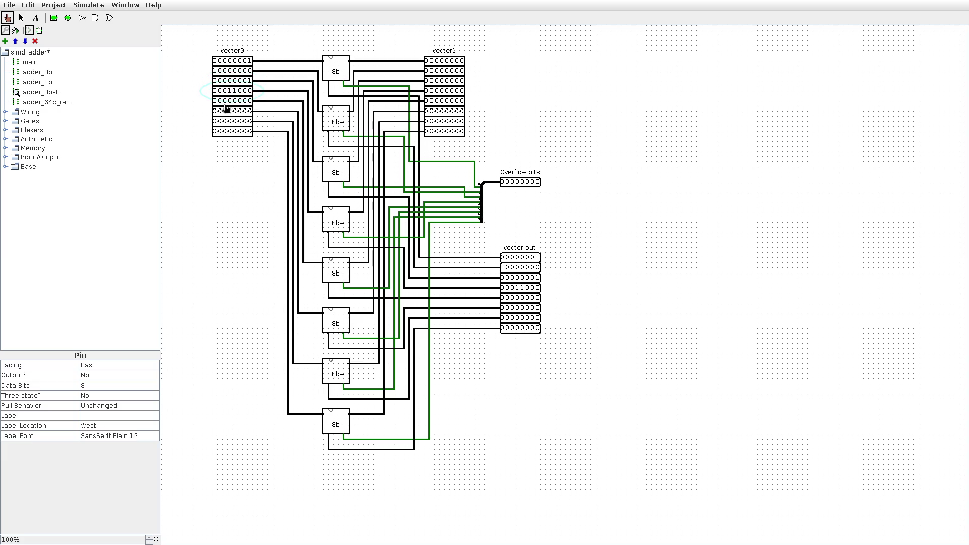
pyautogui.click(226, 101)
pyautogui.click(241, 111)
pyautogui.click(250, 111)
pyautogui.click(220, 121)
pyautogui.click(213, 131)
pyautogui.click(249, 131)
pyautogui.click(244, 131)
pyautogui.click(234, 131)
pyautogui.click(223, 131)
pyautogui.click(240, 132)
# - Set vector1's second byte to 10000000 and last to 00000001, giving Overflow bits 10000010
pyautogui.click(426, 71)
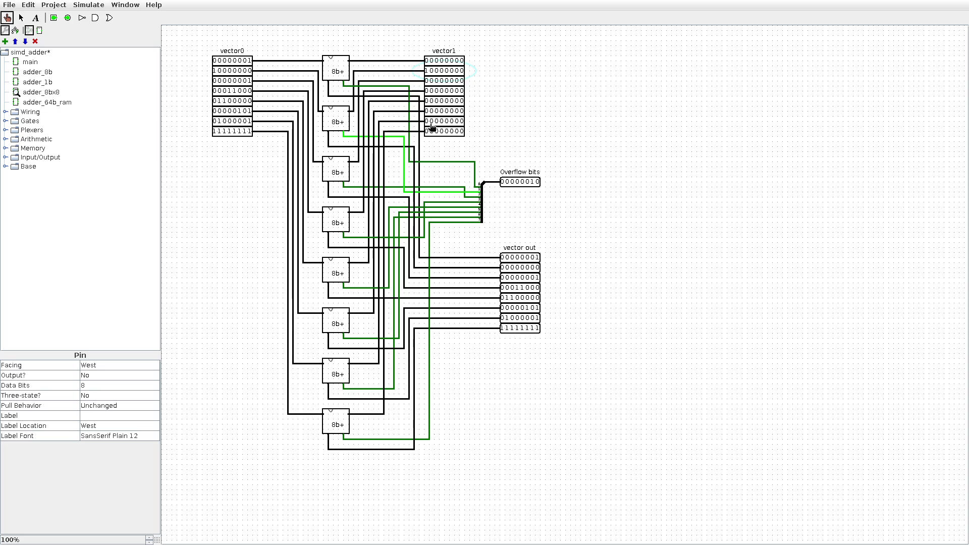
pyautogui.click(463, 134)
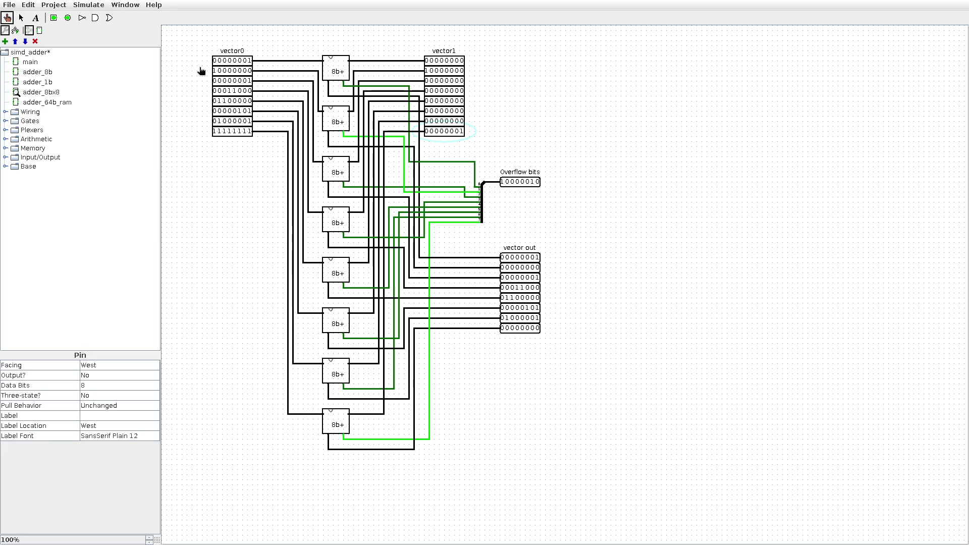
pyautogui.doubleClick(336, 324)
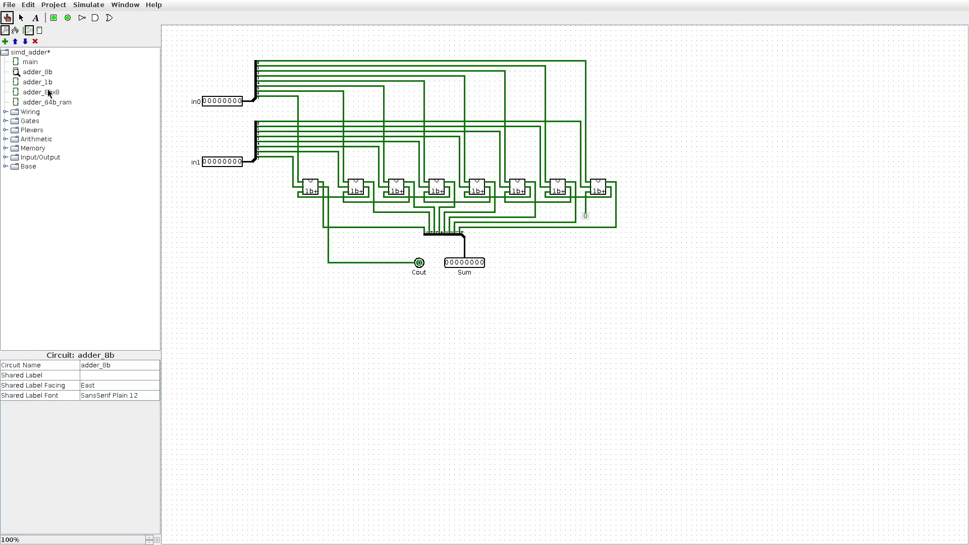
# - Go through adder_8bx8 to the running adder_64b_ram circuit, its Output RAM filling with sums
pyautogui.doubleClick(44, 92)
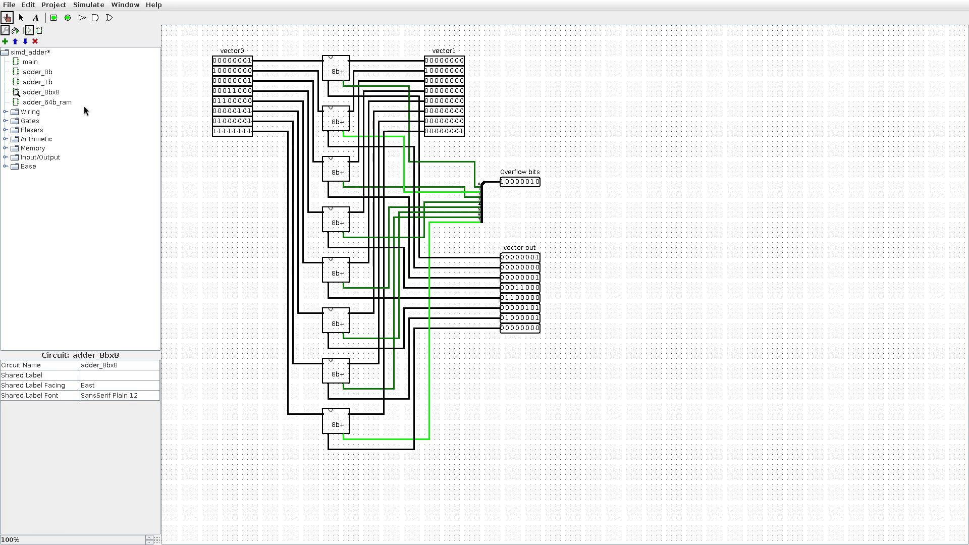
pyautogui.doubleClick(58, 101)
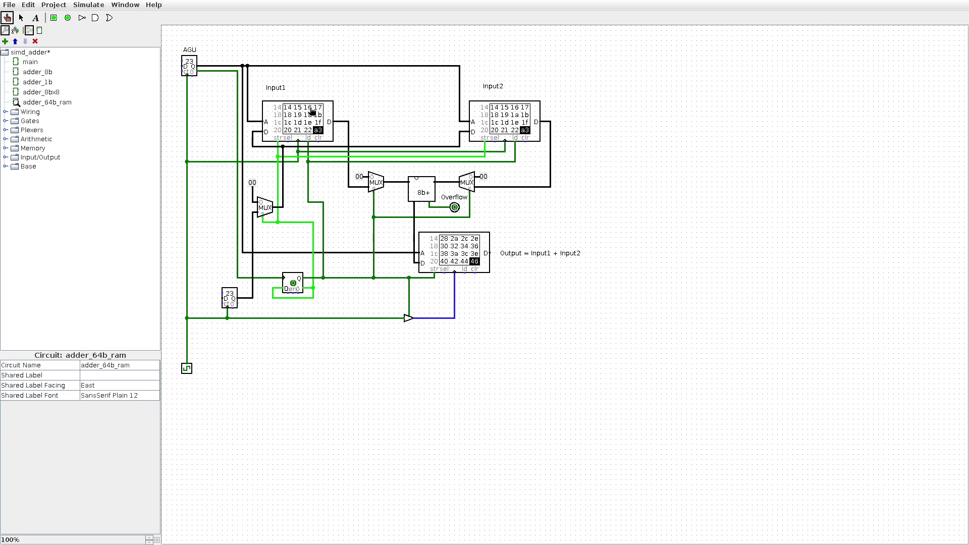
# - Return to adder_64b_ram via adder_8bx8 and toggle its lower flip-flop from 1 to 0
pyautogui.doubleClick(50, 93)
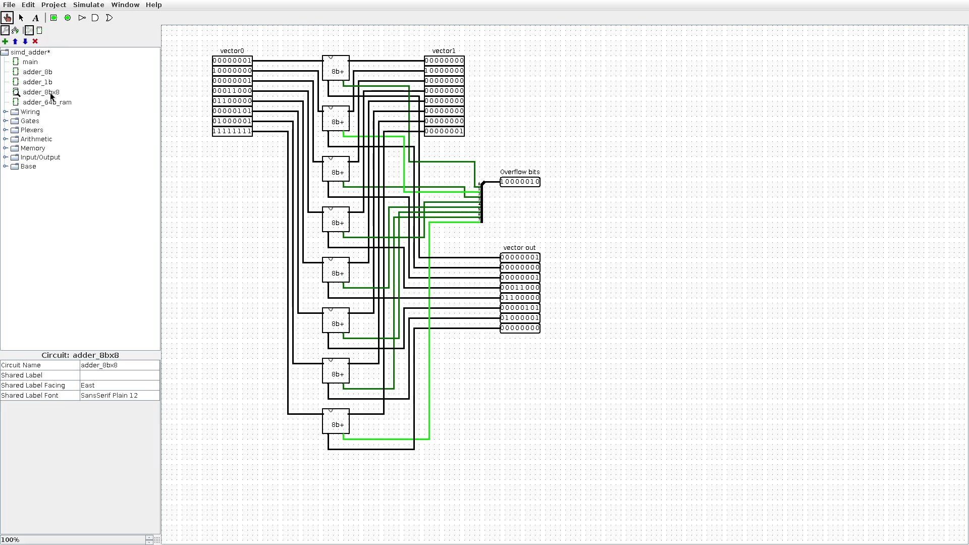
pyautogui.doubleClick(53, 104)
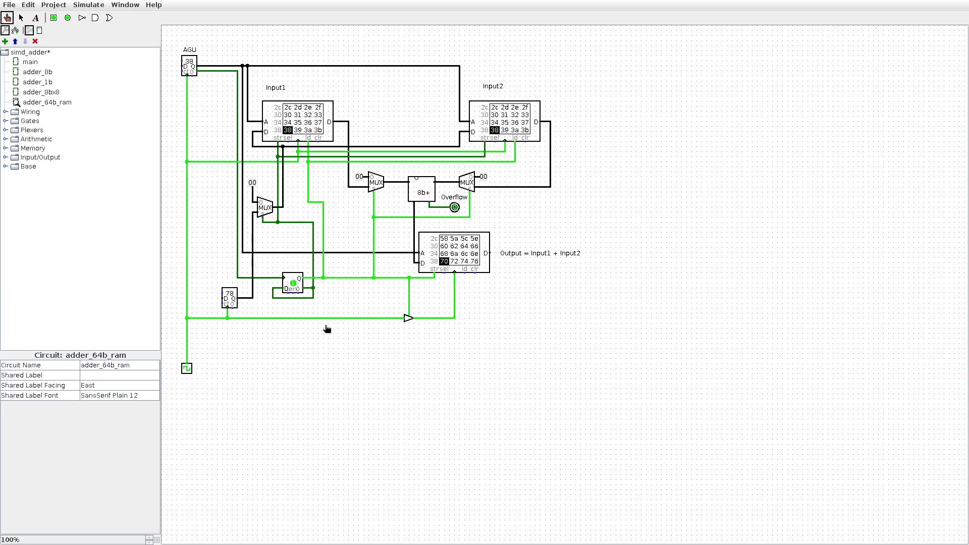
pyautogui.click(293, 281)
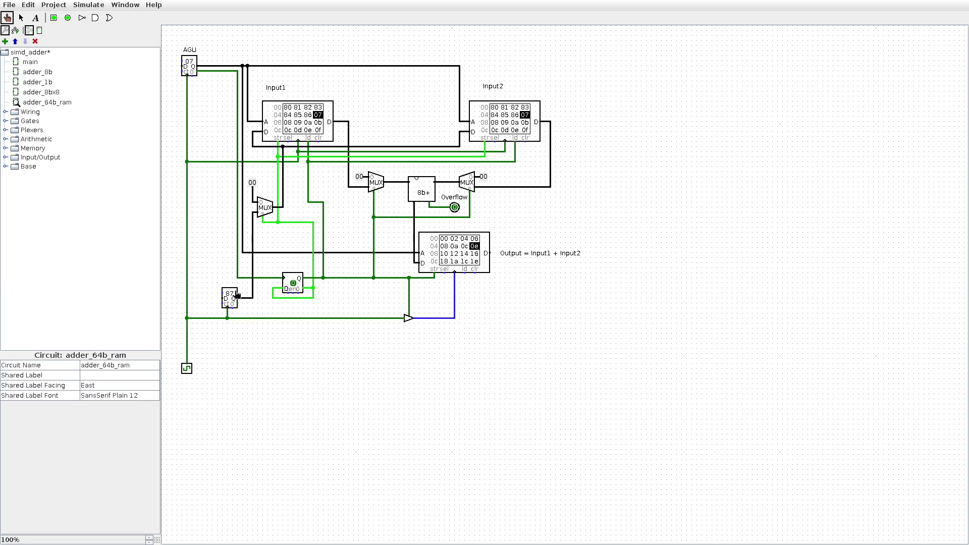
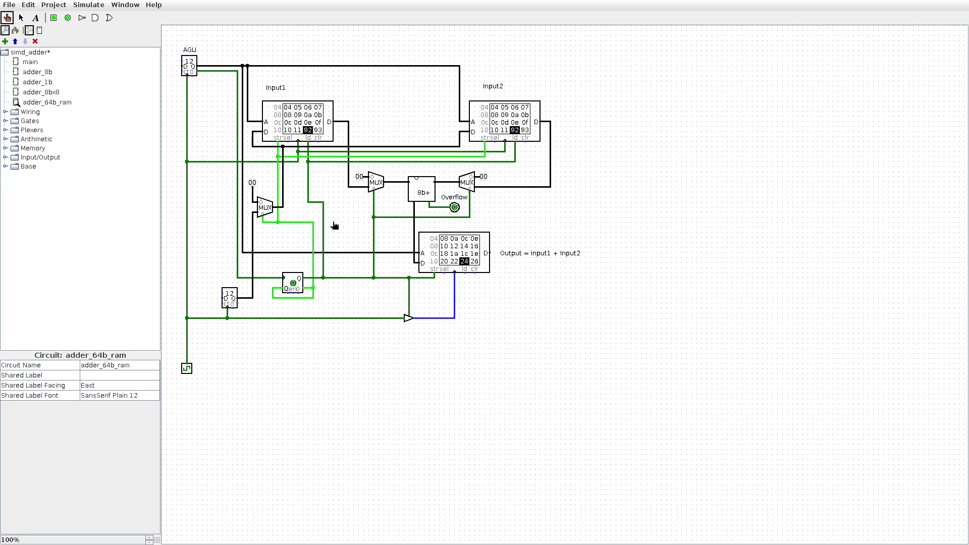
# - Quit Logisim, cancelling once, then discard the unsaved simd_adder changes
pyautogui.click(187, 369)
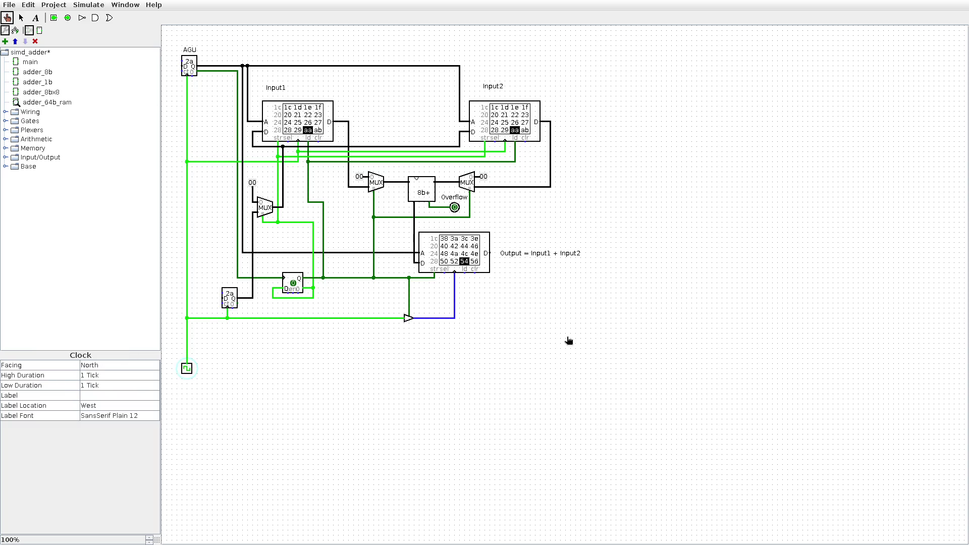
pyautogui.press('super+f')
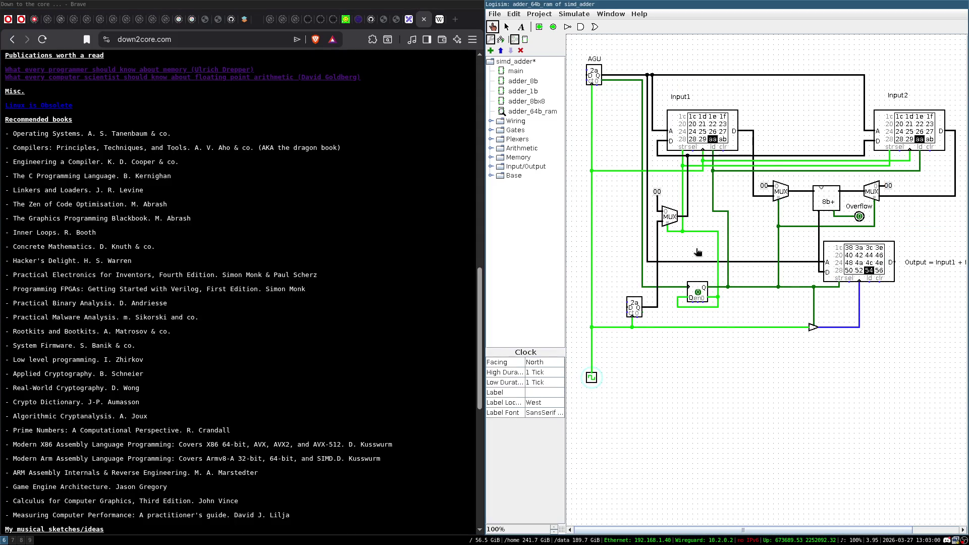
pyautogui.hotkey('ctrl', 'q')
pyautogui.click(758, 273)
pyautogui.hotkey('ctrl', 'q')
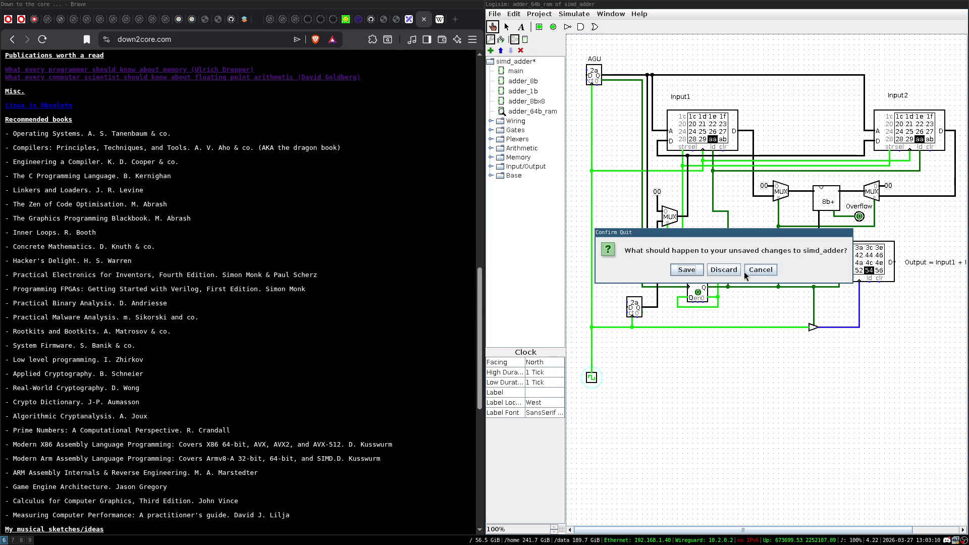
pyautogui.click(724, 274)
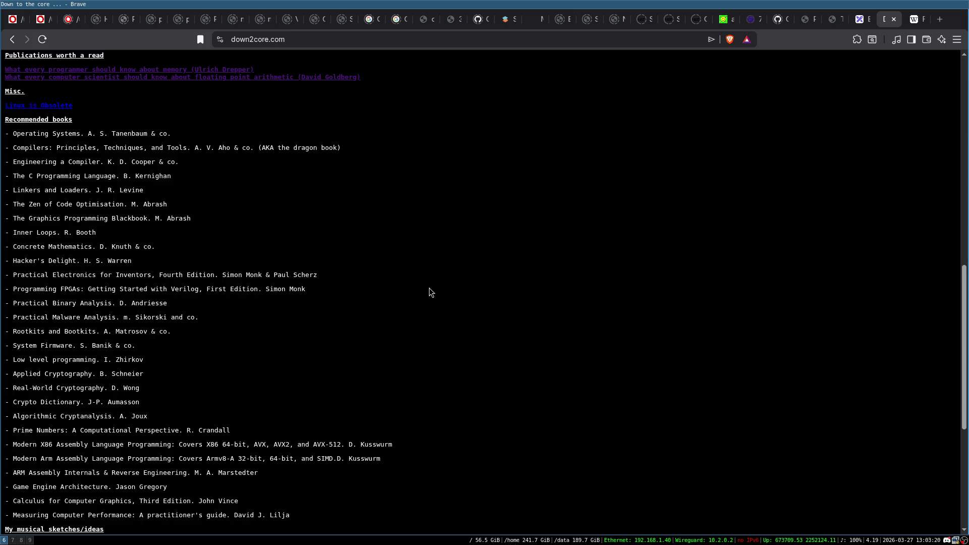
# - Dismiss the image viewer and close the Wikipedia Carry-lookahead adder tab
pyautogui.hotkey('ctrl', 'Tab')
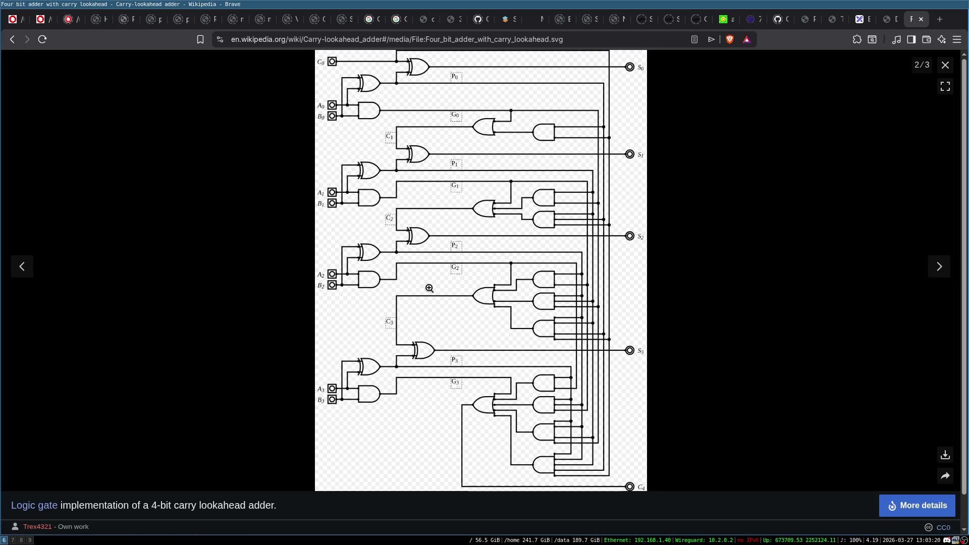
pyautogui.press('Escape')
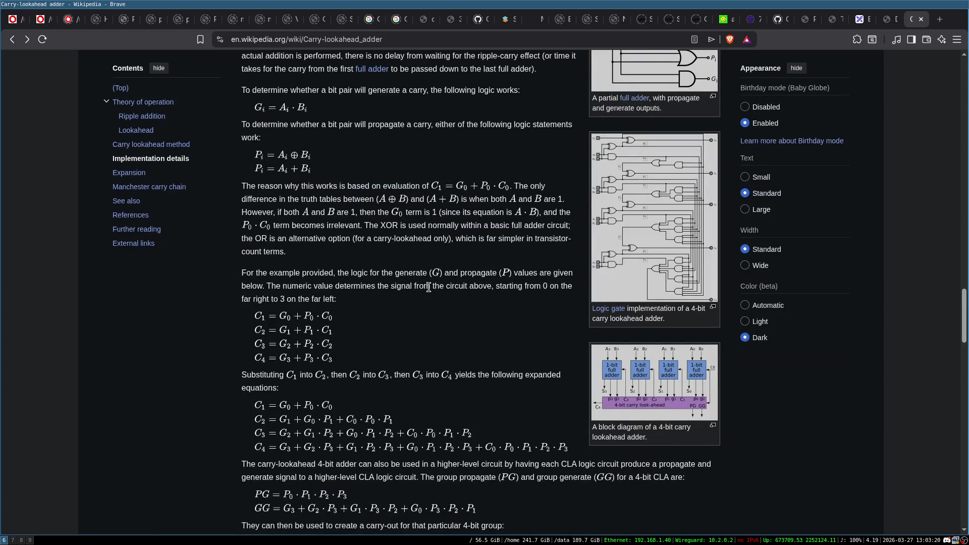
pyautogui.hotkey('ctrl', 'w')
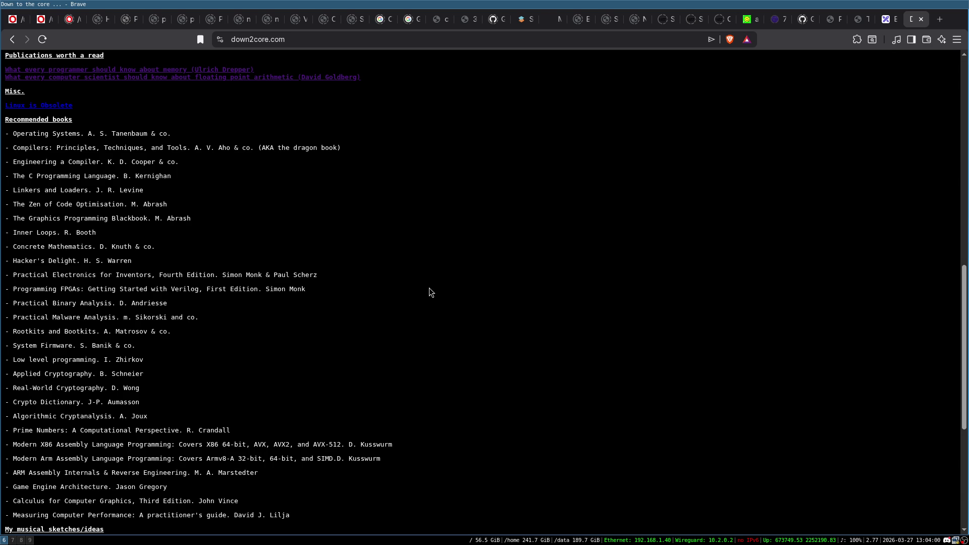
# - Launch Logisim from the dmenu launcher
pyautogui.press('super+d')
pyautogui.write('l')
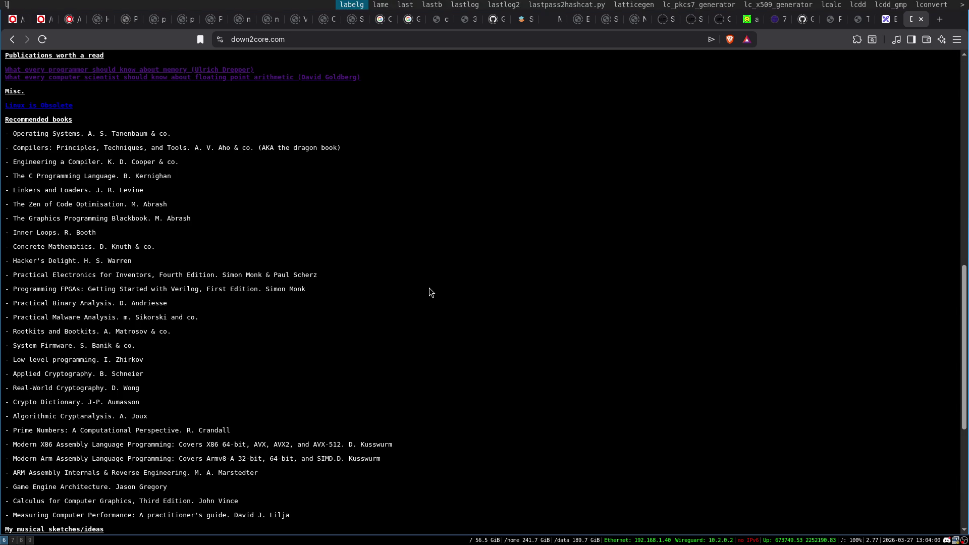
pyautogui.write('ogisim')
pyautogui.press('Return')
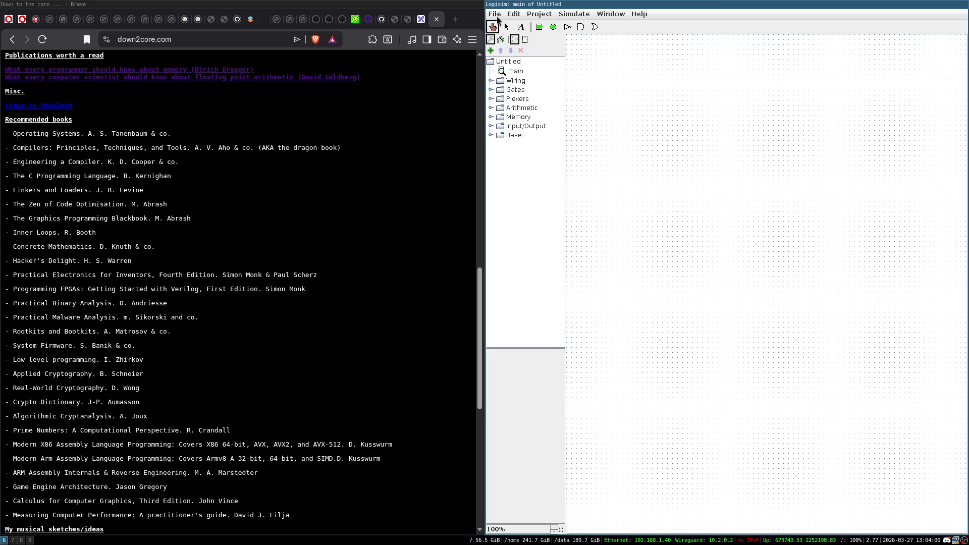
# - Open mux_8_1.circ from the recent files and make the window fullscreen
pyautogui.click(494, 14)
pyautogui.moveTo(536, 47)
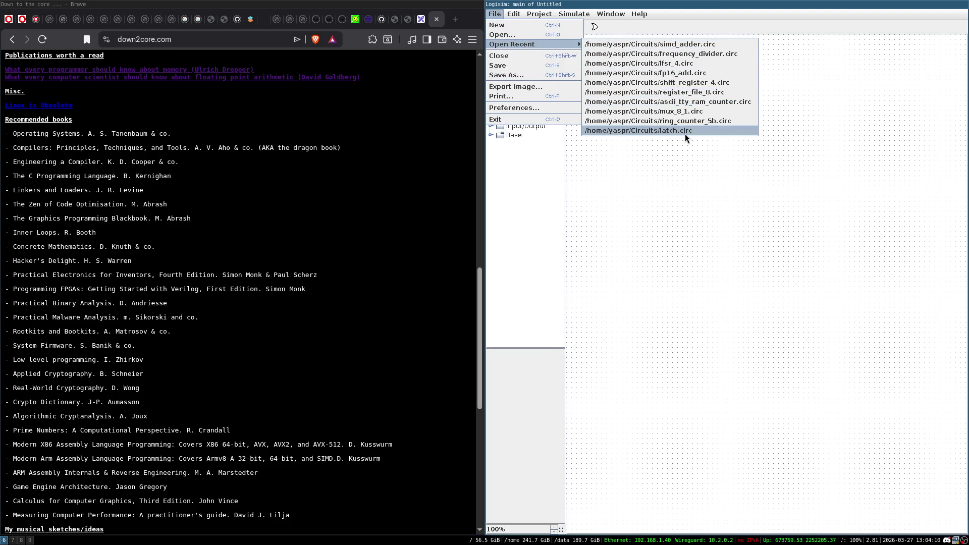
pyautogui.click(686, 111)
pyautogui.press('super+f')
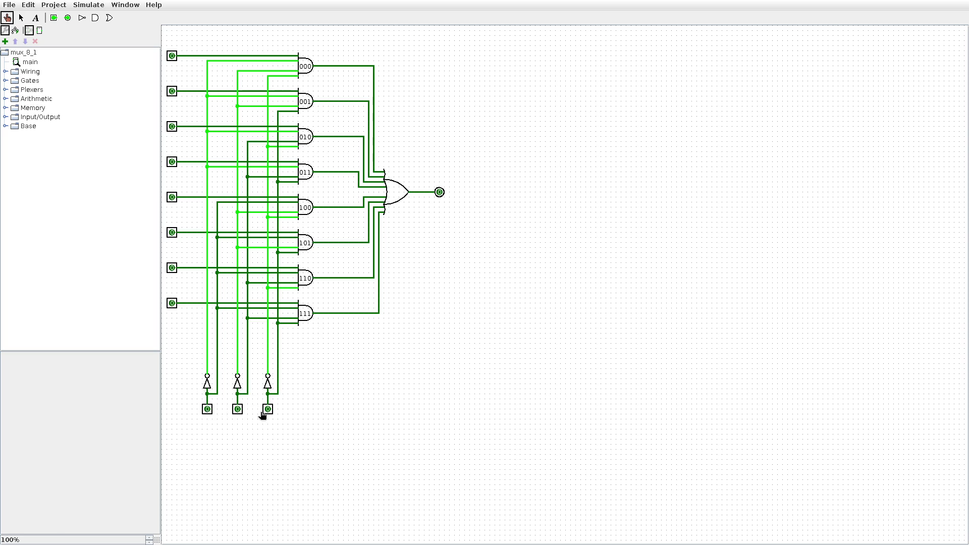
# - Set data inputs 1, 3, 4, 6 and 8 to 1, then select the 000 AND gate
pyautogui.click(172, 57)
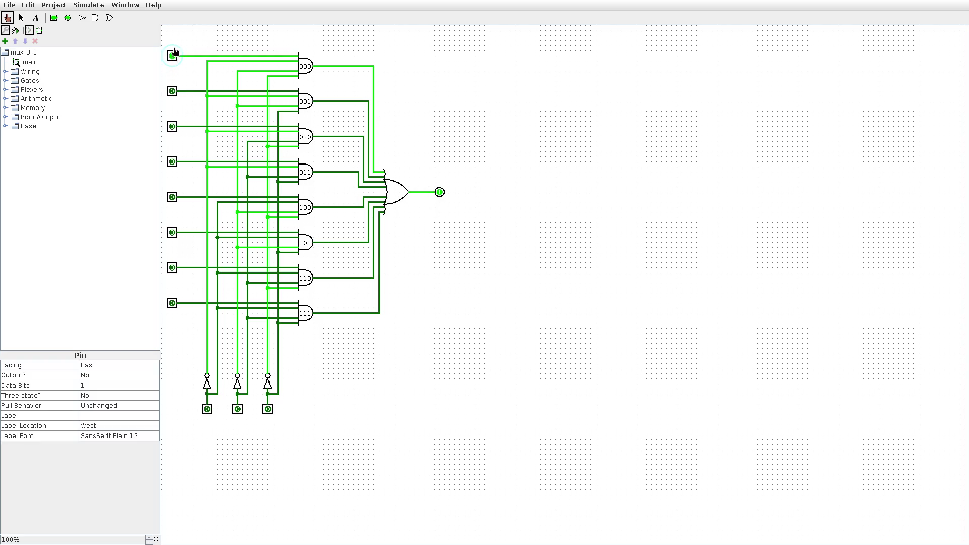
pyautogui.click(171, 127)
pyautogui.click(172, 161)
pyautogui.click(172, 233)
pyautogui.click(174, 269)
pyautogui.click(171, 268)
pyautogui.click(172, 303)
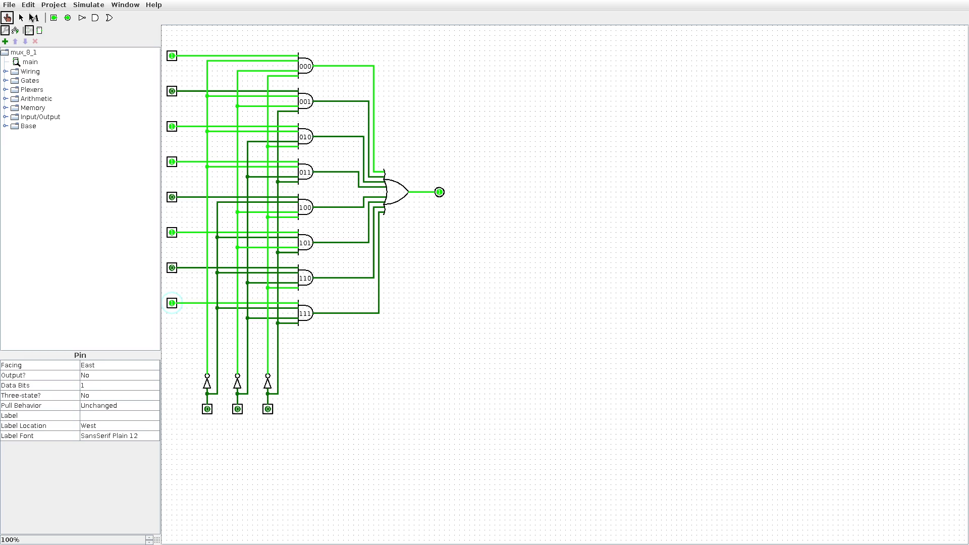
pyautogui.click(21, 17)
pyautogui.click(303, 67)
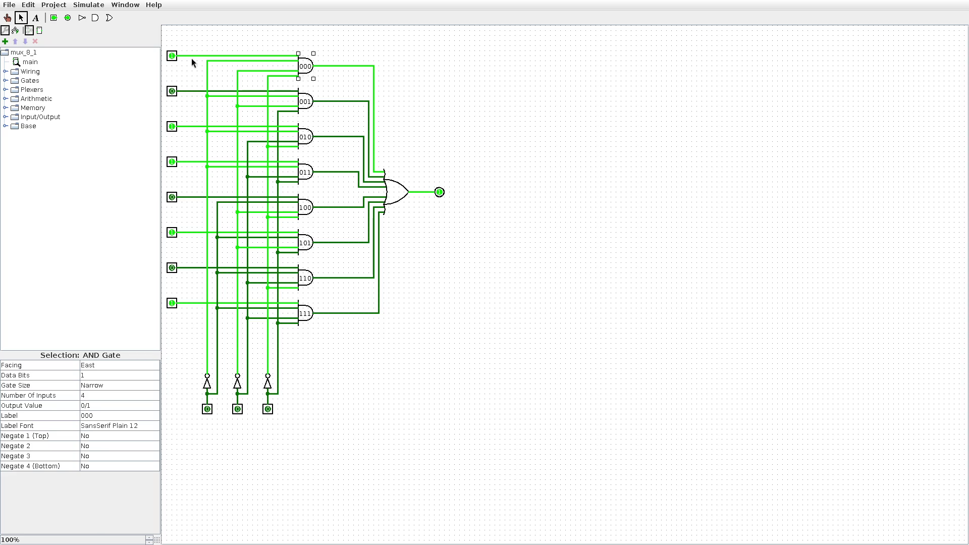
# - Select and inspect the top and third input pins and the whole circuit
pyautogui.click(181, 44)
pyautogui.click(170, 51)
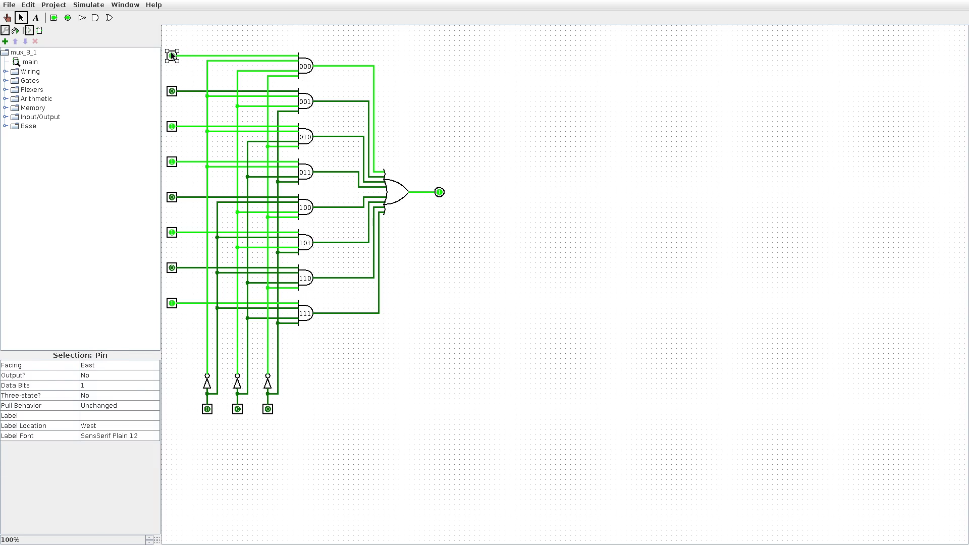
pyautogui.click(290, 43)
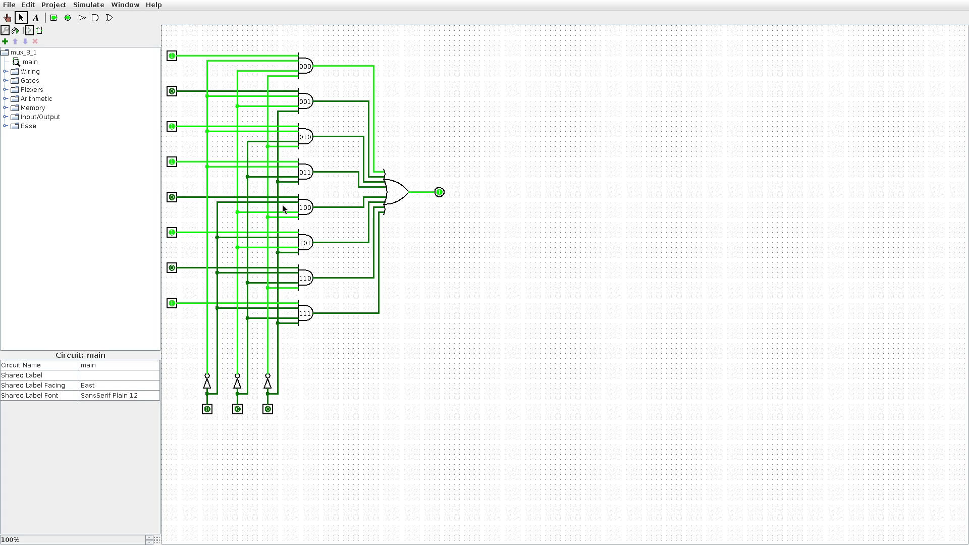
pyautogui.click(172, 55)
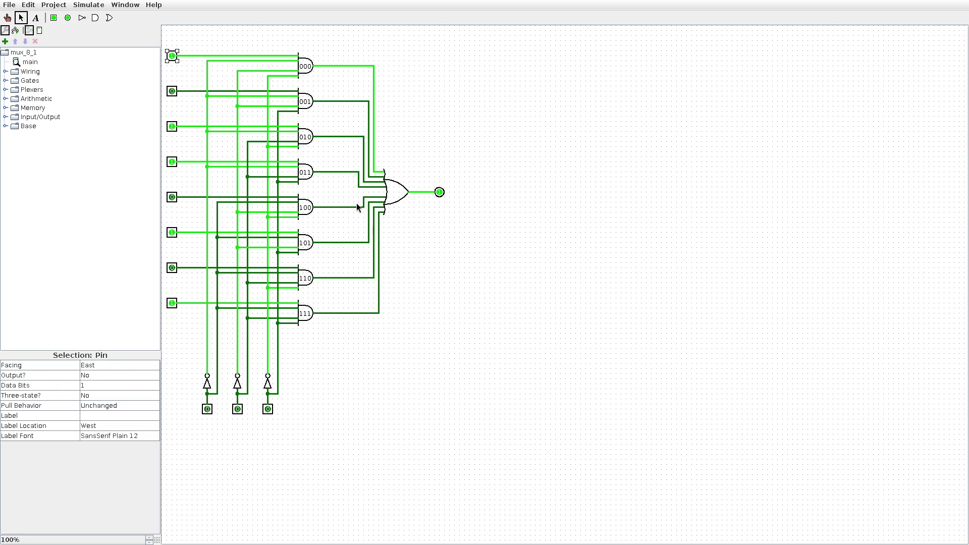
pyautogui.moveTo(166, 35)
pyautogui.mouseDown()
pyautogui.moveTo(346, 158)
pyautogui.moveTo(454, 458)
pyautogui.moveTo(466, 468)
pyautogui.mouseUp()
pyautogui.click(507, 363)
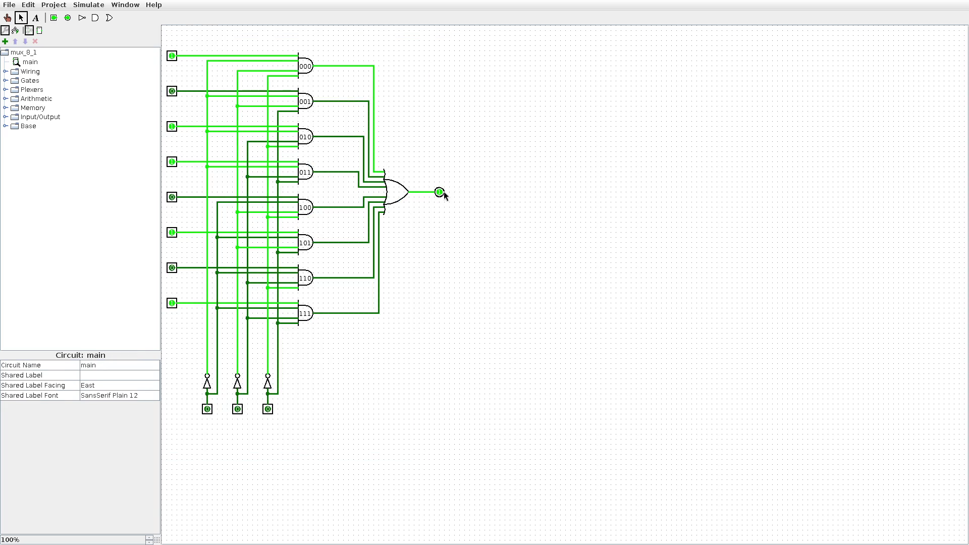
pyautogui.click(176, 128)
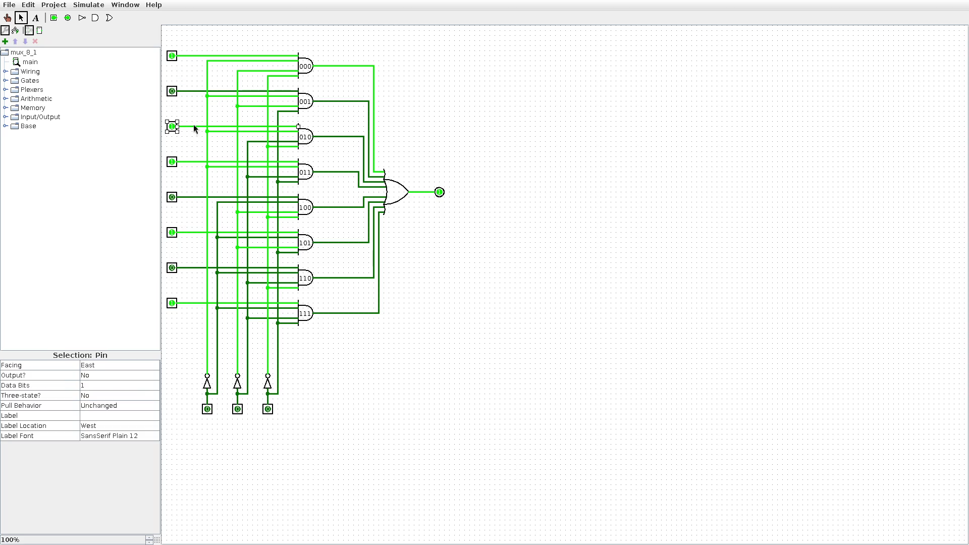
pyautogui.click(7, 17)
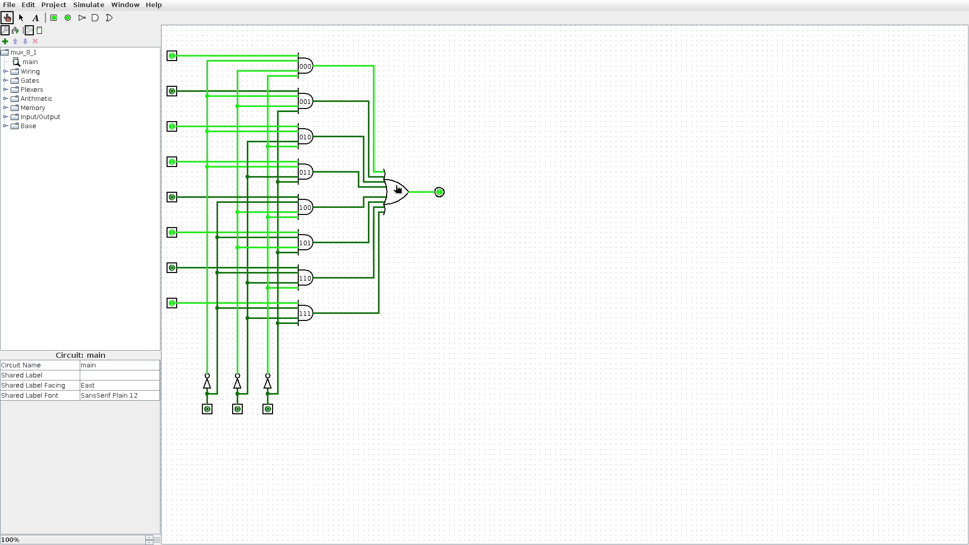
# - Inspect the OR gate, the eight AND gates and the output pin, then return to Poke
pyautogui.click(21, 18)
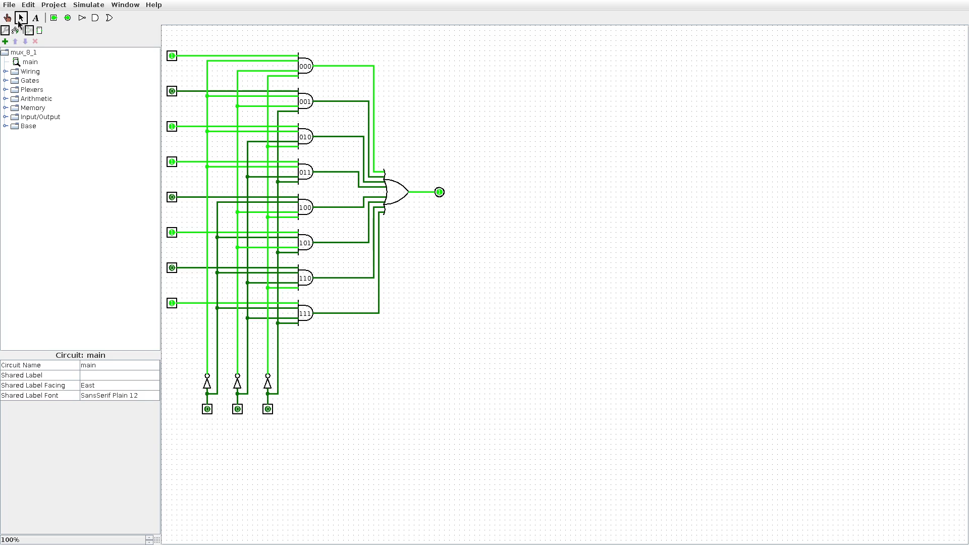
pyautogui.click(396, 196)
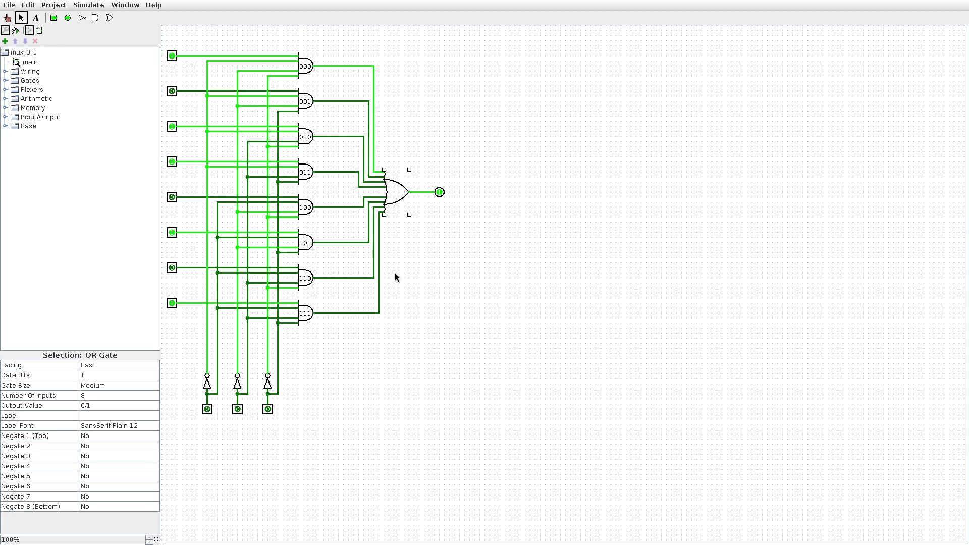
pyautogui.moveTo(284, 35)
pyautogui.mouseDown()
pyautogui.moveTo(341, 147)
pyautogui.moveTo(327, 413)
pyautogui.mouseUp()
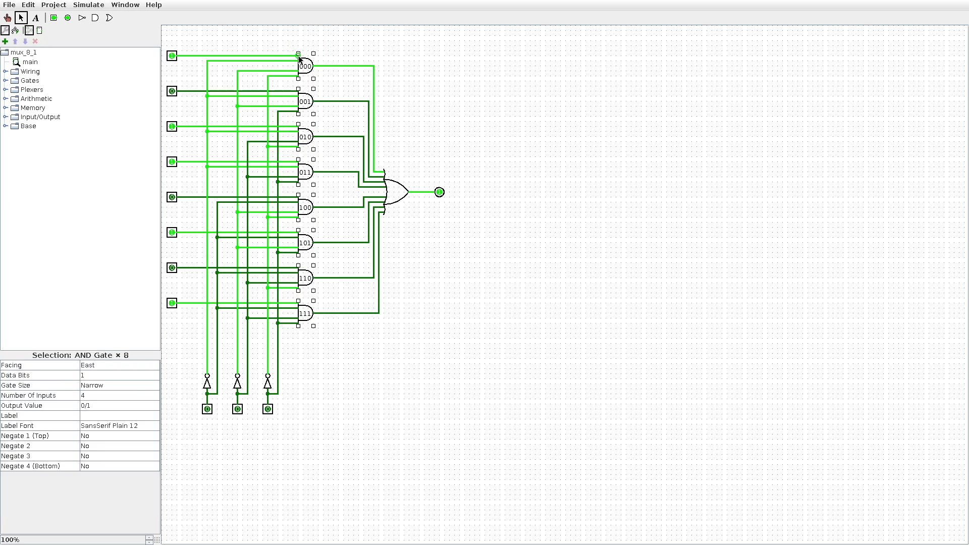
pyautogui.click(395, 201)
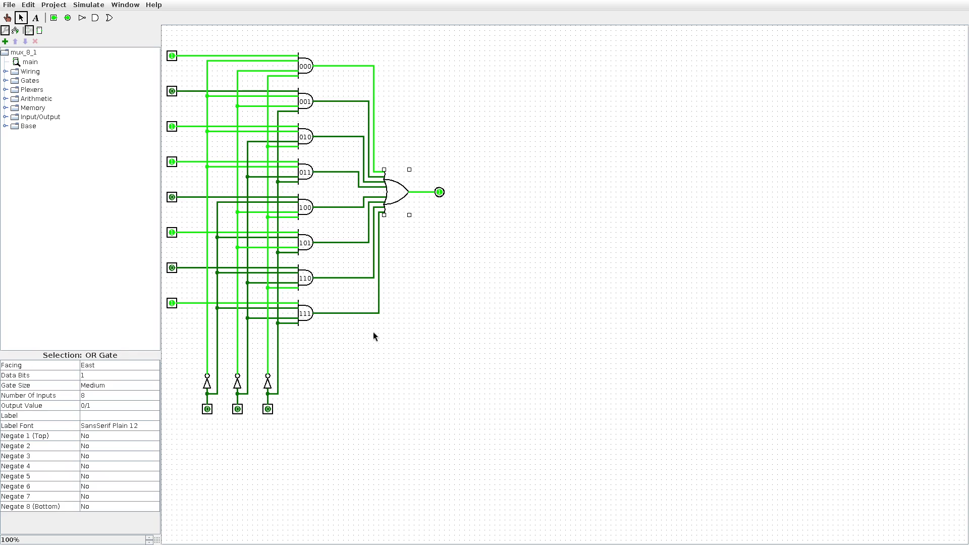
pyautogui.click(439, 191)
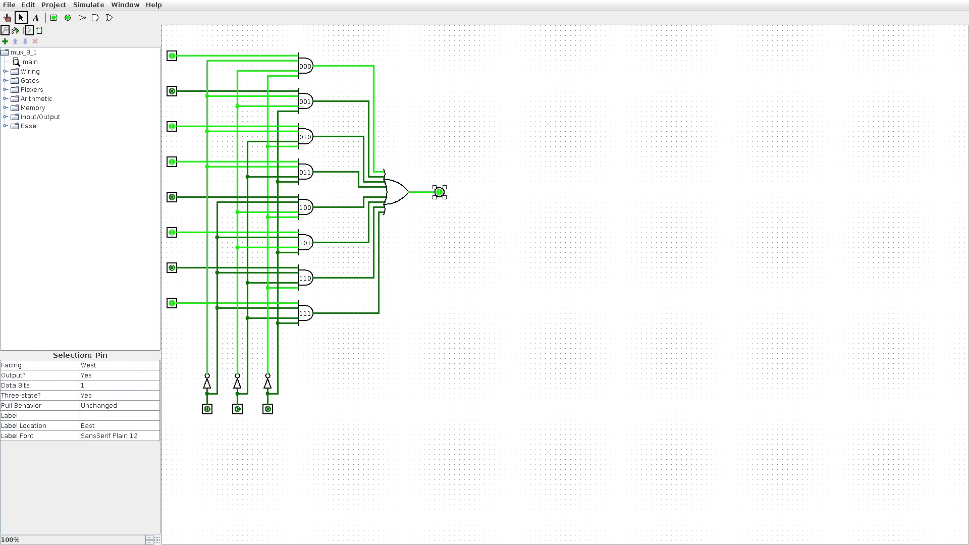
pyautogui.click(10, 18)
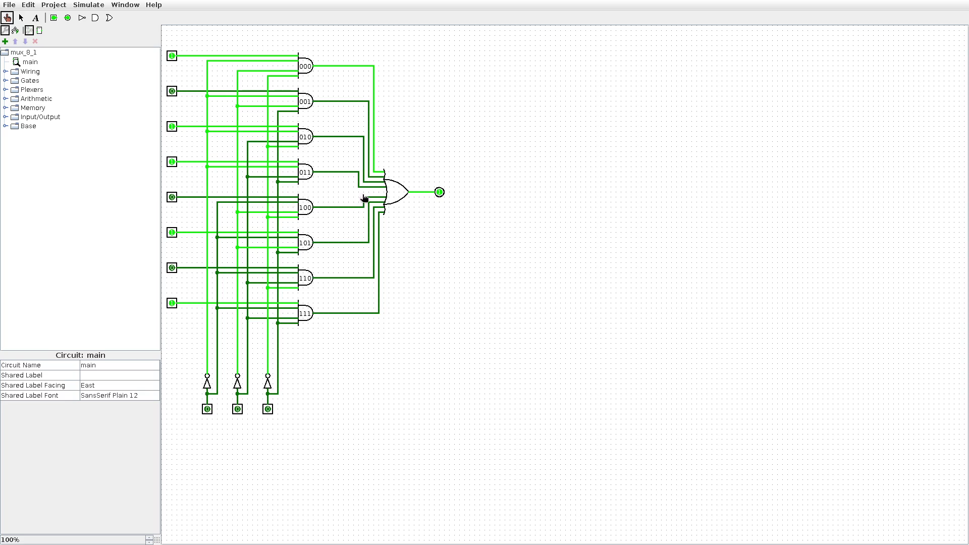
# - Toggle the mux inputs so data lines 110 and 100 are 1 and the rightmost select is 1
pyautogui.click(210, 411)
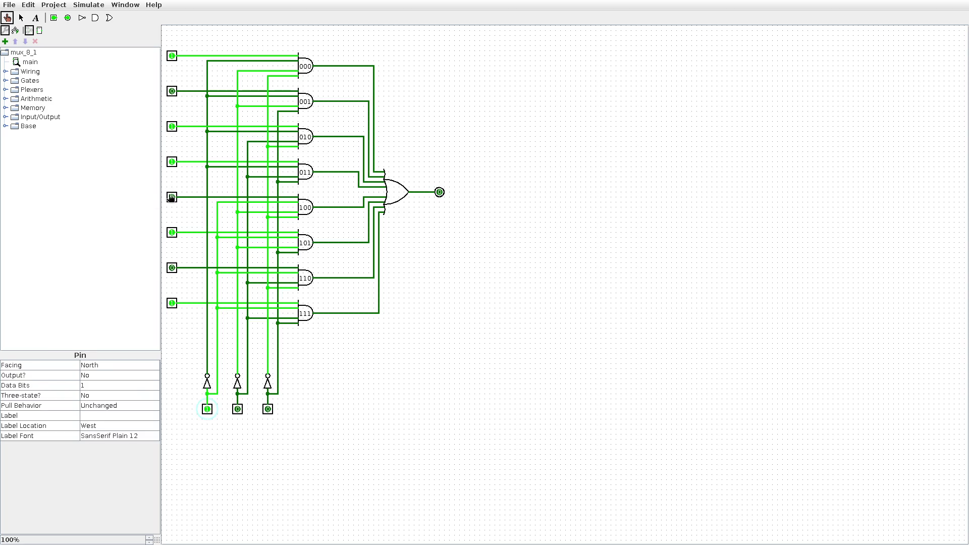
pyautogui.click(171, 267)
pyautogui.click(172, 91)
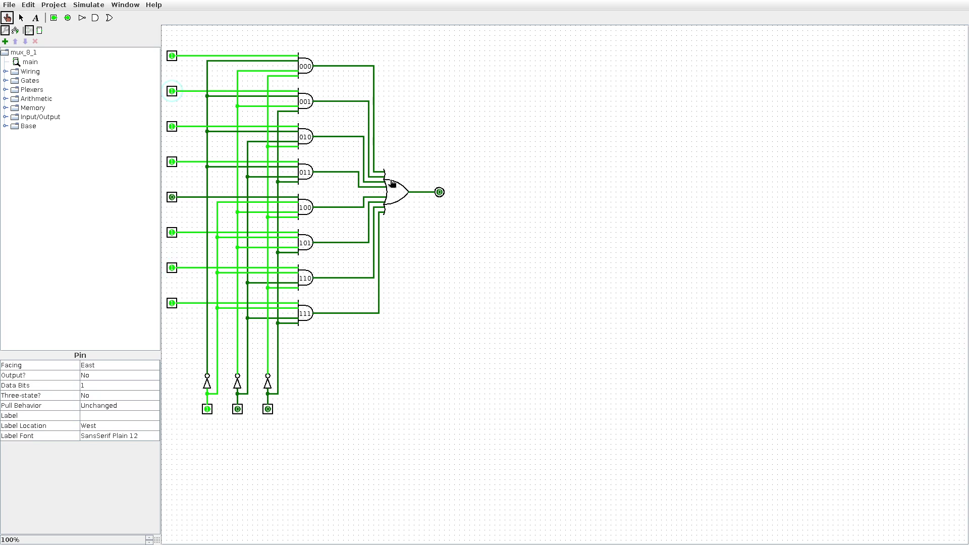
pyautogui.click(207, 409)
pyautogui.click(172, 197)
pyautogui.click(172, 92)
pyautogui.click(268, 410)
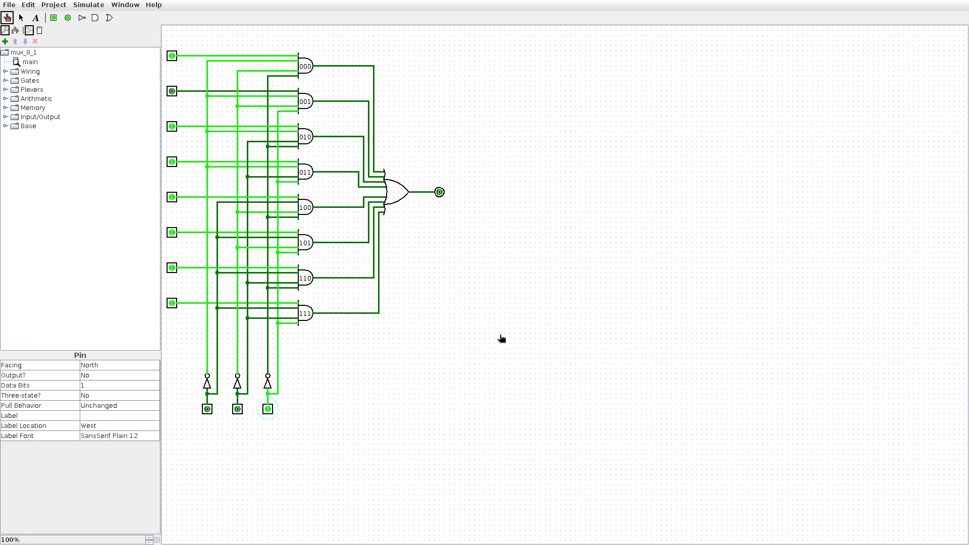
# - Give the browser the full screen and close the down2core page
pyautogui.press('super+f')
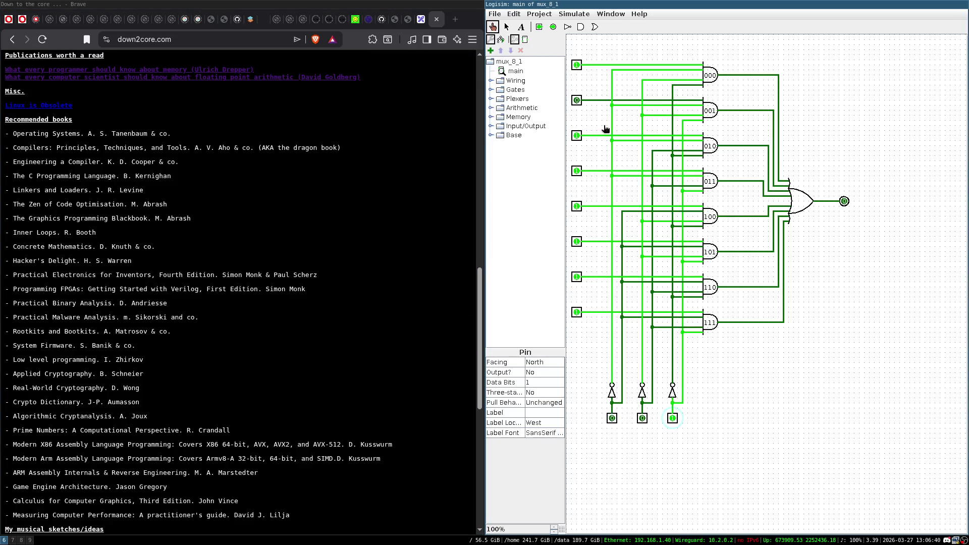
pyautogui.press('super+shift+q')
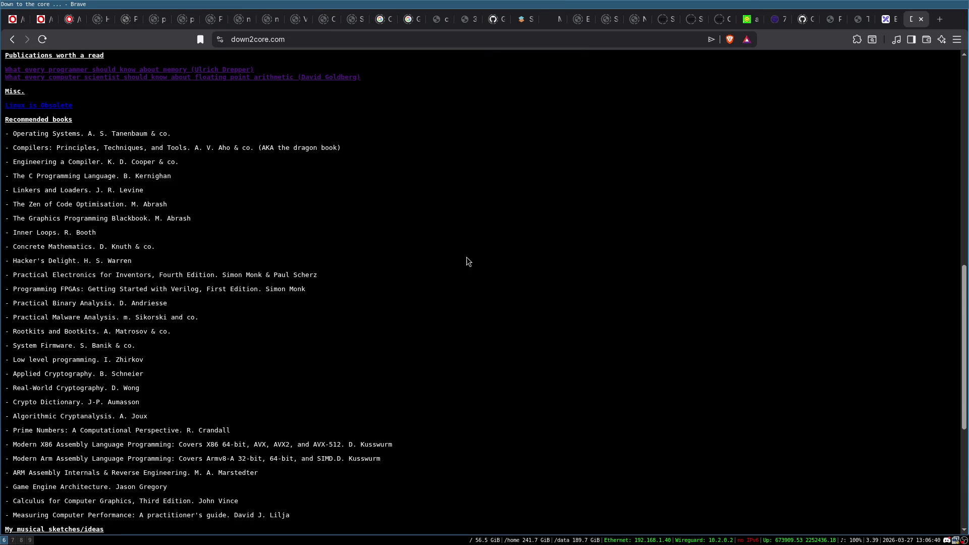
pyautogui.hotkey('ctrl', 'w')
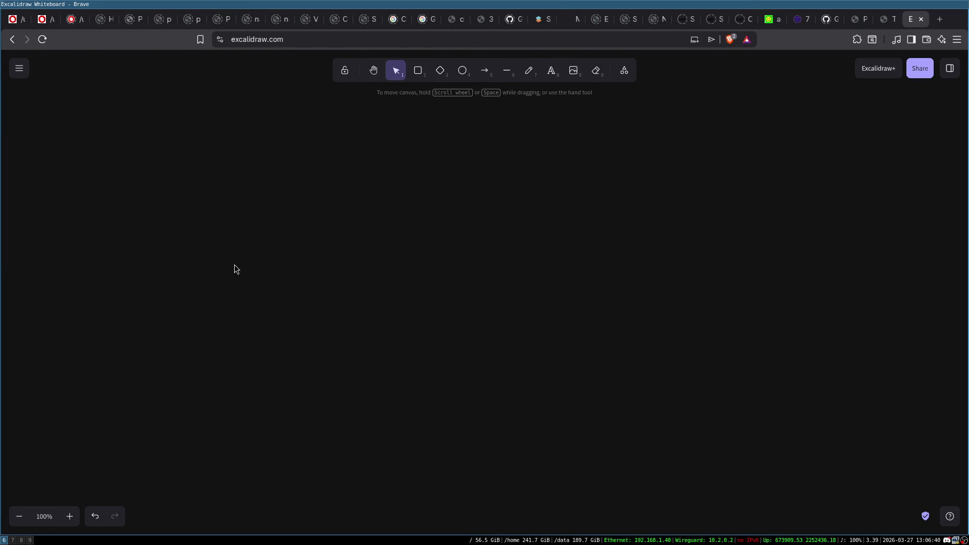
# - Start Emacs on zyka.c from the zyka folder's terminal, correcting the failed first command
pyautogui.press('super+7')
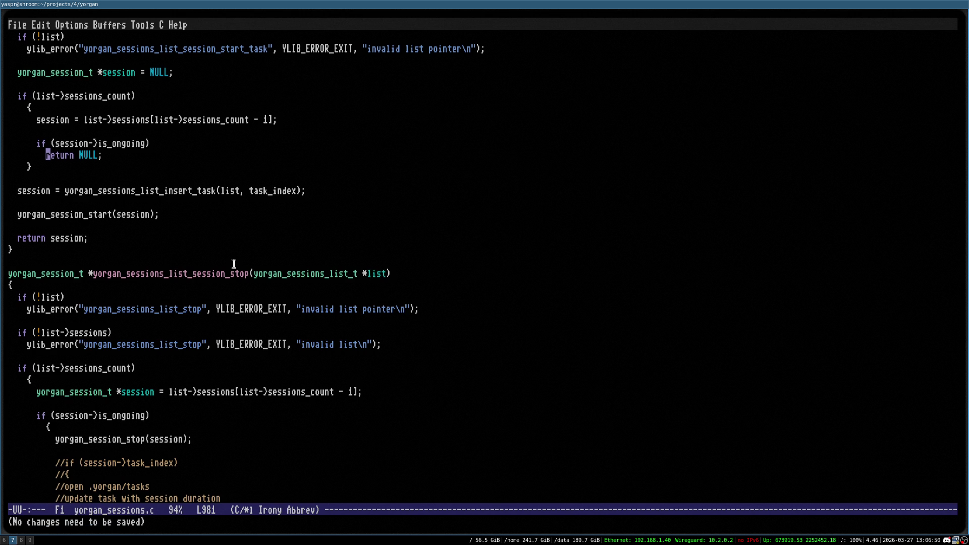
pyautogui.press('super+8')
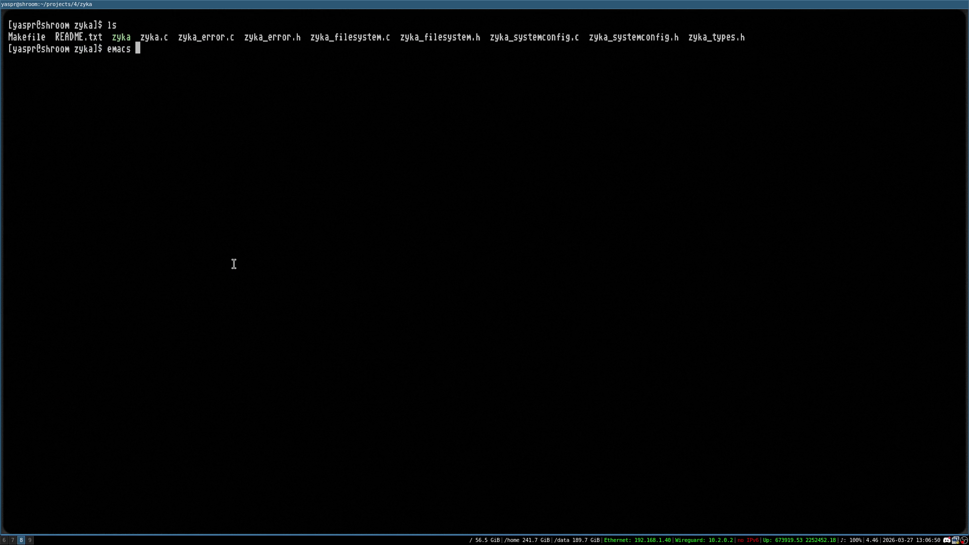
pyautogui.hotkey('ctrl', 'l')
pyautogui.write('zyka.c')
pyautogui.press('Return')
pyautogui.hotkey('ctrl', 'l')
pyautogui.press('Up')
pyautogui.hotkey('ctrl', 'a')
pyautogui.write('e')
pyautogui.press('Return')
# - Open zyka_systemconfig.c in Emacs using file name completion
pyautogui.hotkey('ctrl', 'x')
pyautogui.hotkey('ctrl', 'f')
pyautogui.write('zyka_')
pyautogui.press('Tab')
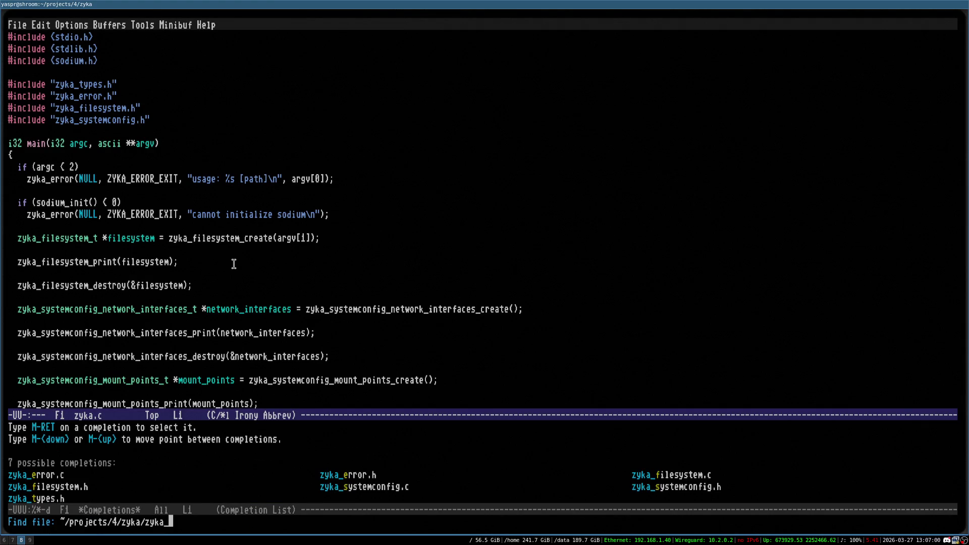
pyautogui.write('s')
pyautogui.press('Tab')
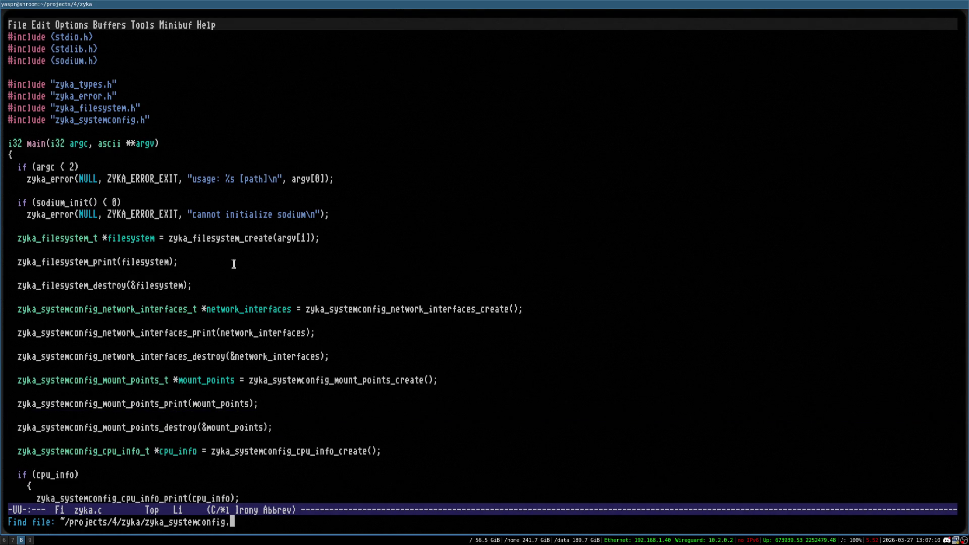
pyautogui.write('c')
pyautogui.press('Return')
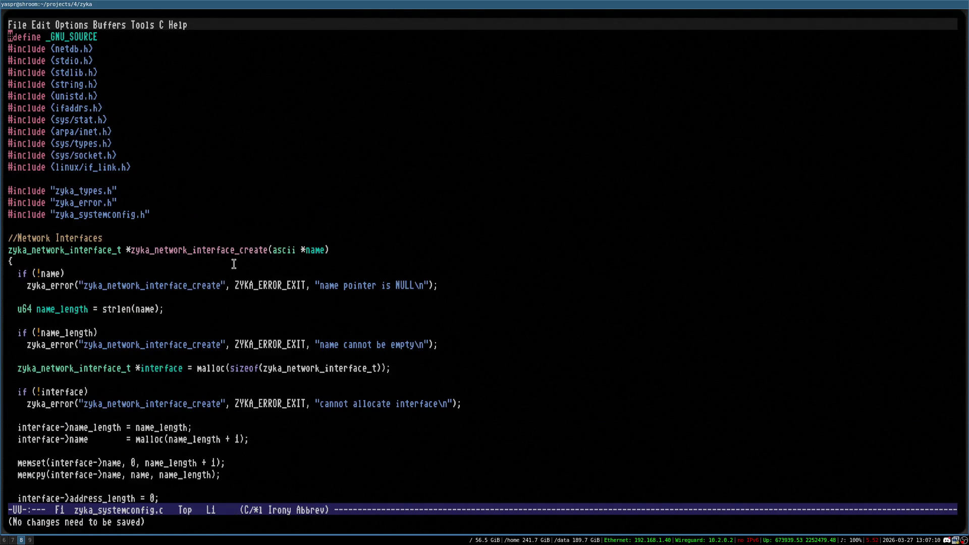
# - Scroll through zyka_systemconfig.c, then suspend Emacs and clear the terminal
pyautogui.scroll(-20, 234, 263)
pyautogui.scroll(-15, 233, 264)
pyautogui.scroll(-20, 234, 263)
pyautogui.scroll(10, 115, 272)
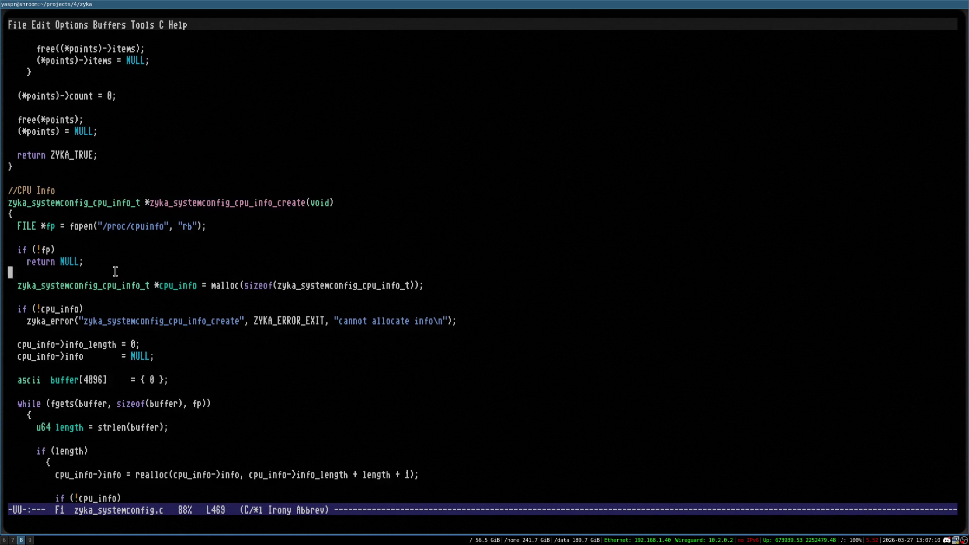
pyautogui.hotkey('ctrl', 'z')
pyautogui.hotkey('ctrl', 'l')
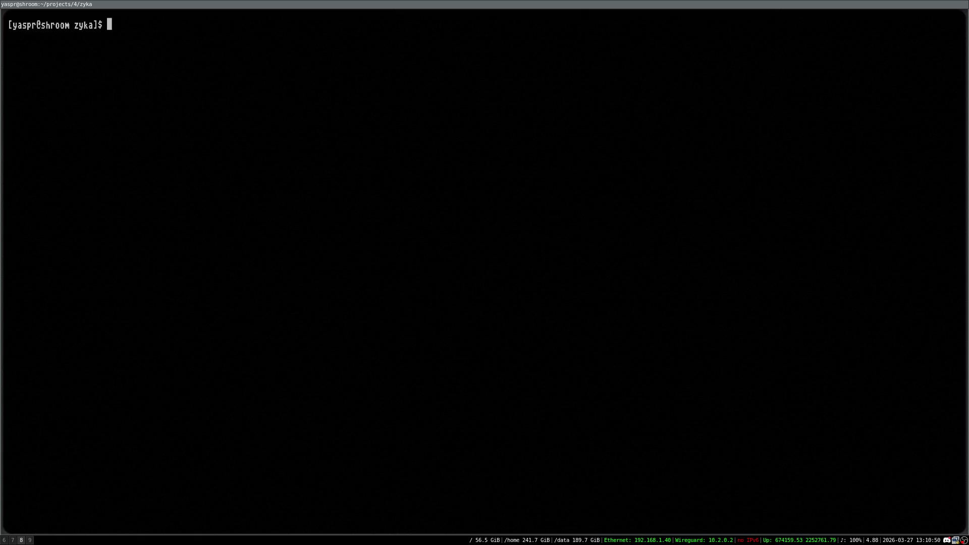
# - Resume Emacs, move around the function's closing lines, and save zyka_systemconfig.c
pyautogui.write('em')
pyautogui.press('Return')
pyautogui.press('Down')
pyautogui.press('Down')
pyautogui.press('Down')
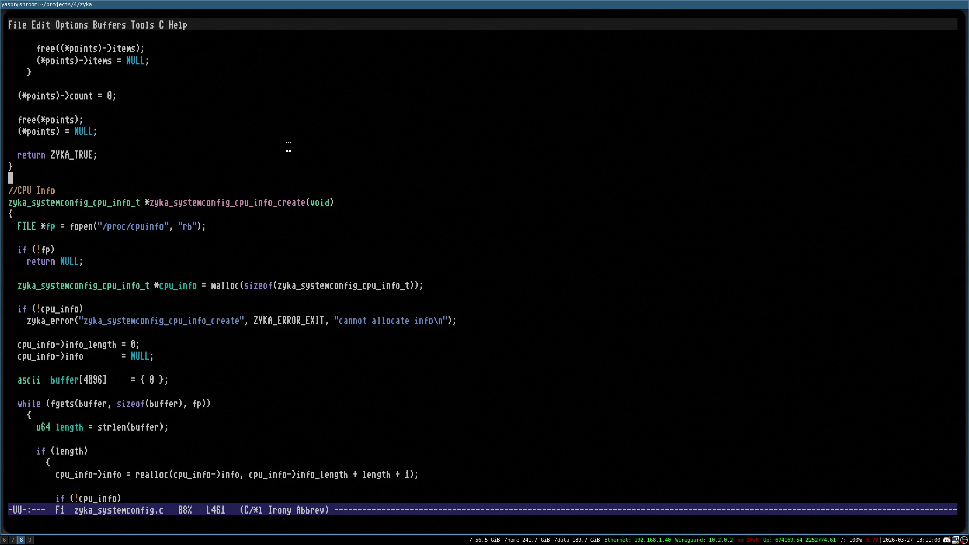
pyautogui.press('Up')
pyautogui.press('Up')
pyautogui.press('Up')
pyautogui.press('Up')
pyautogui.press('Up')
pyautogui.press('Up')
pyautogui.hotkey('ctrl', 'x')
pyautogui.hotkey('ctrl', 's')
pyautogui.press('Tab')
pyautogui.hotkey('ctrl', 'x')
pyautogui.hotkey('ctrl', 's')
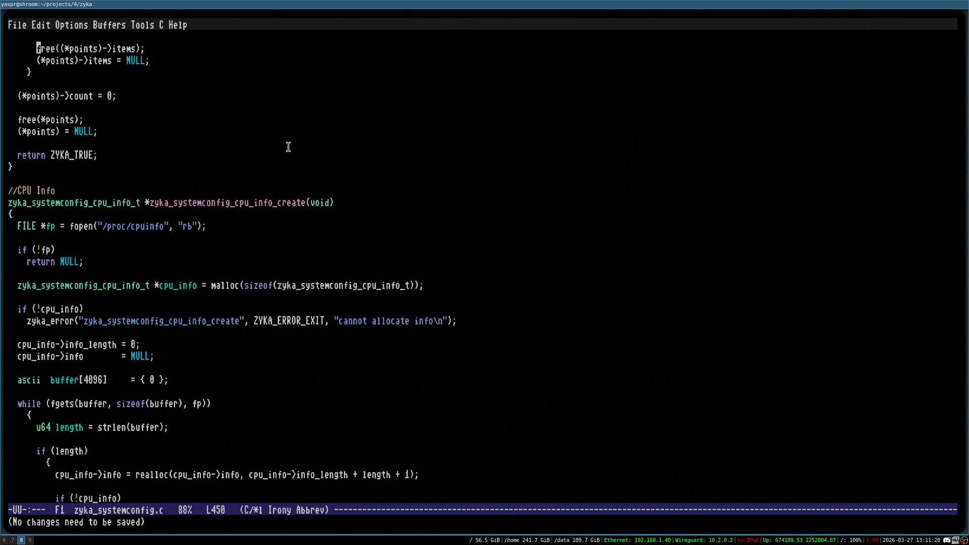
# - Cycle through the Messages and zyka.c buffers and save zyka.c
pyautogui.hotkey('ctrl', 'x')
pyautogui.press('Right')
pyautogui.hotkey('ctrl', 'x')
pyautogui.press('Left')
pyautogui.hotkey('ctrl', 'x')
pyautogui.press('Left')
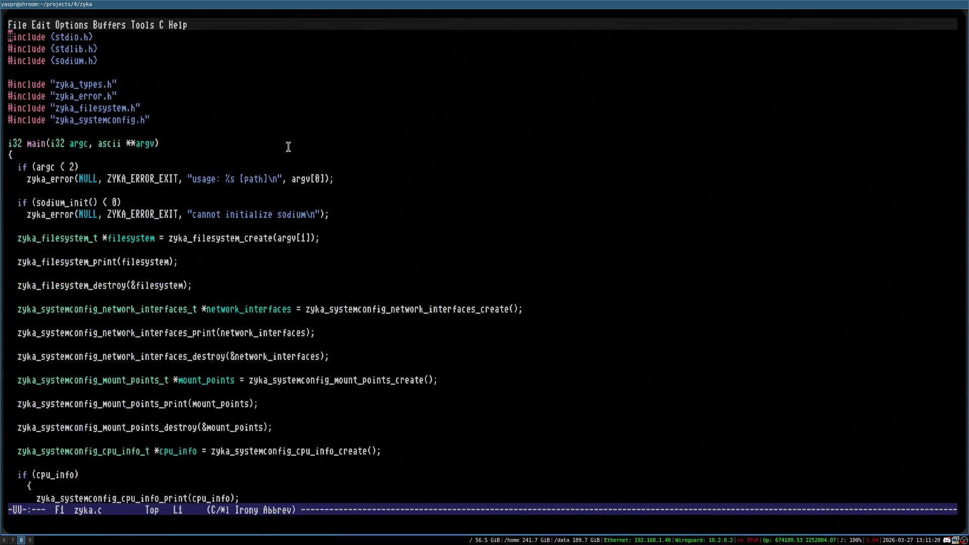
pyautogui.hotkey('ctrl', 'x')
pyautogui.hotkey('ctrl', 's')
# - Suspend Emacs, list the zyka project files with ls, and resume with fg
pyautogui.hotkey('ctrl', 'z')
pyautogui.hotkey('ctrl', 'l')
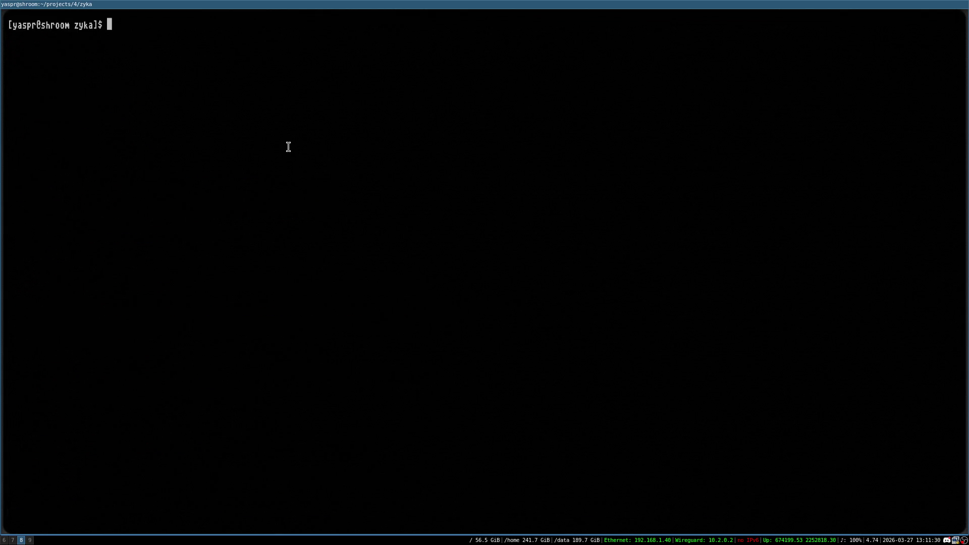
pyautogui.write('ls')
pyautogui.press('Return')
pyautogui.hotkey('ctrl', 'l')
pyautogui.write('fg')
pyautogui.press('Return')
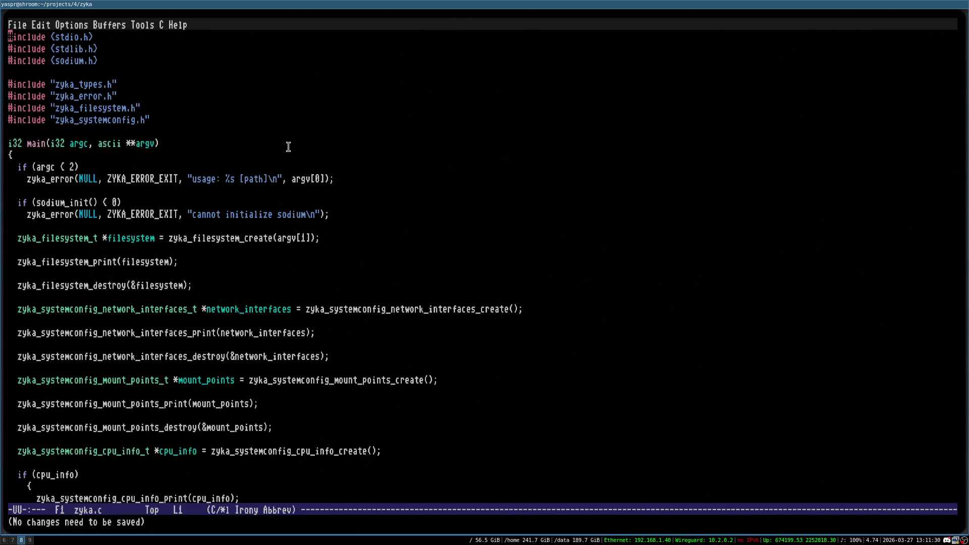
# - Switch back to the zyka_systemconfig.c buffer and save it
pyautogui.hotkey('ctrl', 'x')
pyautogui.press('Left')
pyautogui.hotkey('ctrl', 'x')
pyautogui.press('Right')
pyautogui.hotkey('ctrl', 'x')
pyautogui.press('Right')
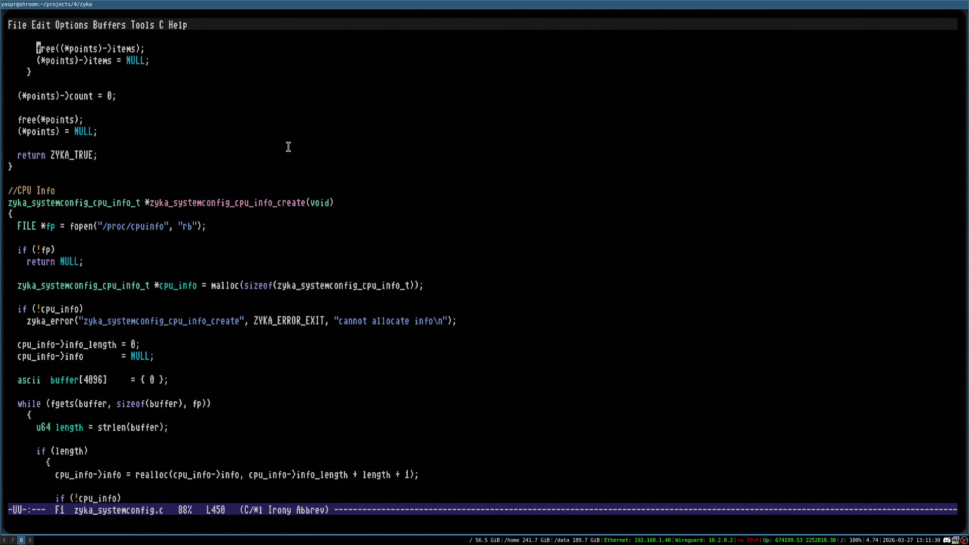
pyautogui.hotkey('ctrl', 'x')
pyautogui.hotkey('ctrl', 's')
# - Page back to the network interfaces while loop, then suspend Emacs for a getifaddrs lookup
pyautogui.hotkey('alt', 'v')
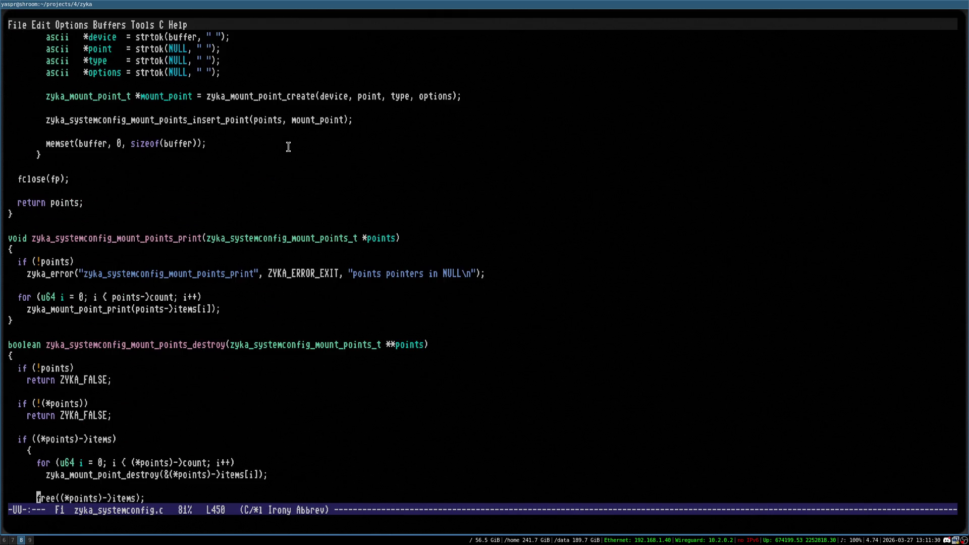
pyautogui.hotkey('alt', 'v')
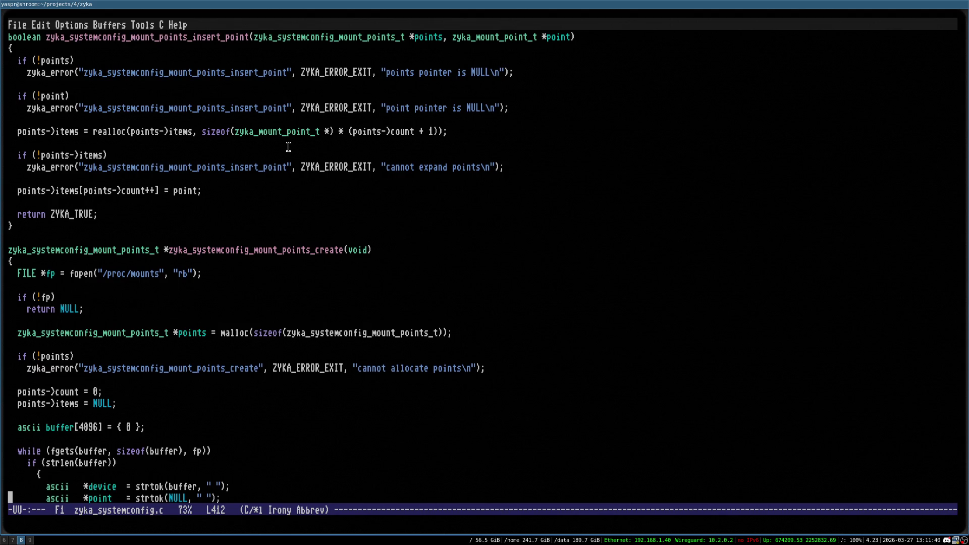
pyautogui.hotkey('alt', 'v')
pyautogui.hotkey('alt', 'v')
pyautogui.hotkey('alt', 'v')
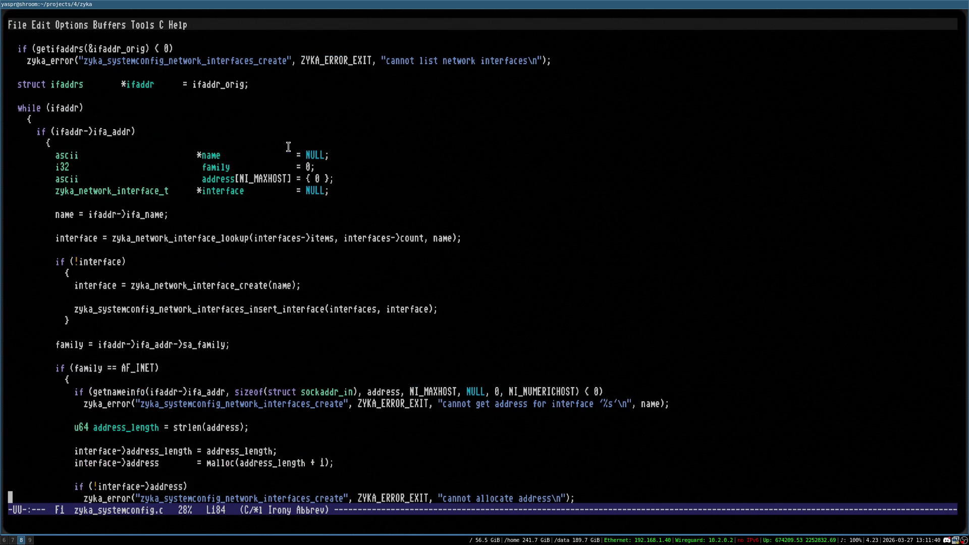
pyautogui.press('Up')
pyautogui.press('Up')
pyautogui.press('Up')
pyautogui.press('Up')
pyautogui.press('Up')
pyautogui.press('Up')
pyautogui.press('Down')
pyautogui.press('Down')
pyautogui.press('Down')
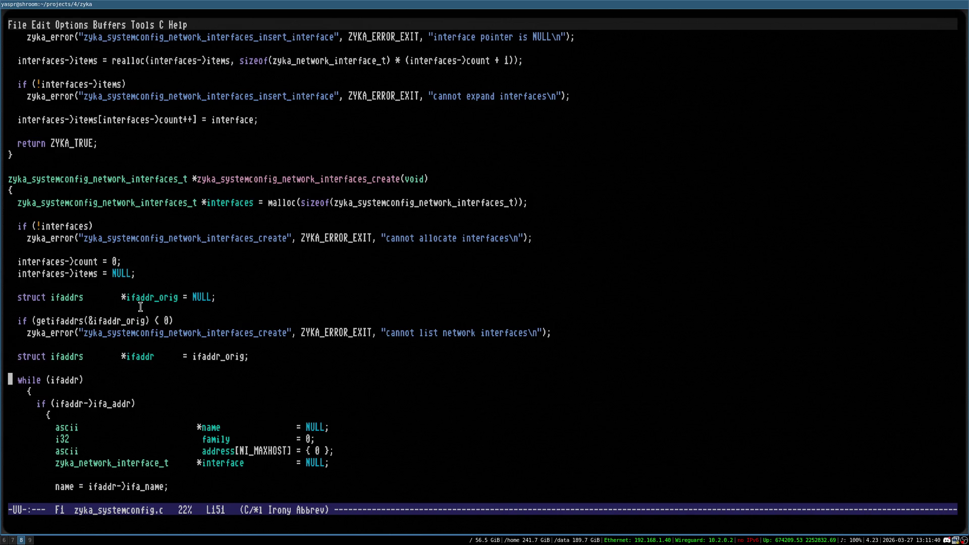
pyautogui.hotkey('ctrl', 'z')
pyautogui.write('man get')
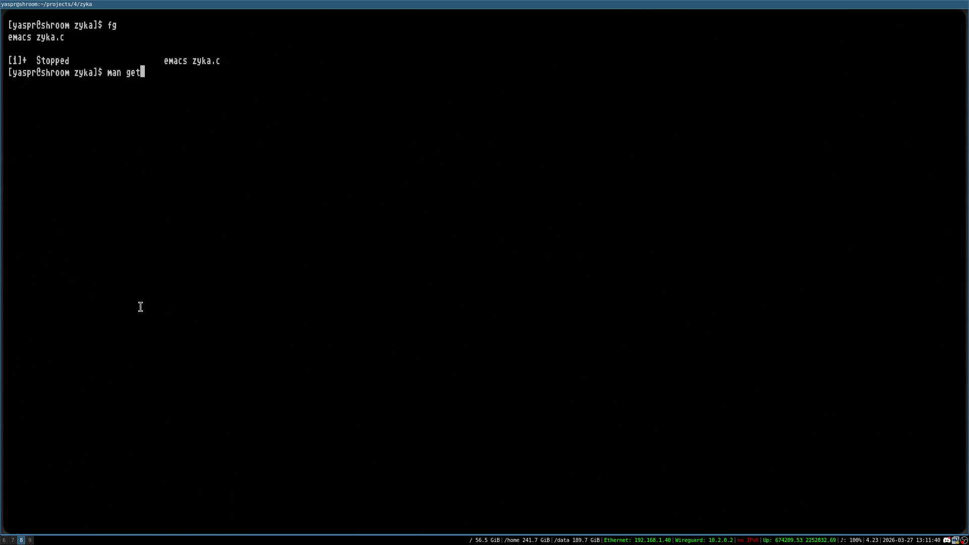
pyautogui.write('i')
# - Open the getifaddrs(3) manual page with man getifaddrs
pyautogui.write('drs')
pyautogui.press('Return')
pyautogui.press('space')
pyautogui.press('space')
pyautogui.press('space')
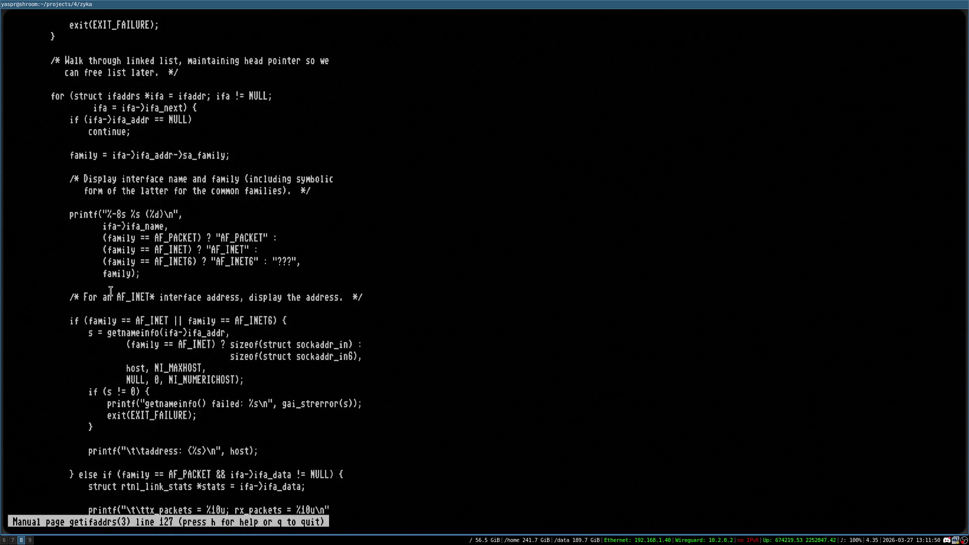
pyautogui.scroll(-2, 153, 161)
pyautogui.scroll(1, 124, 114)
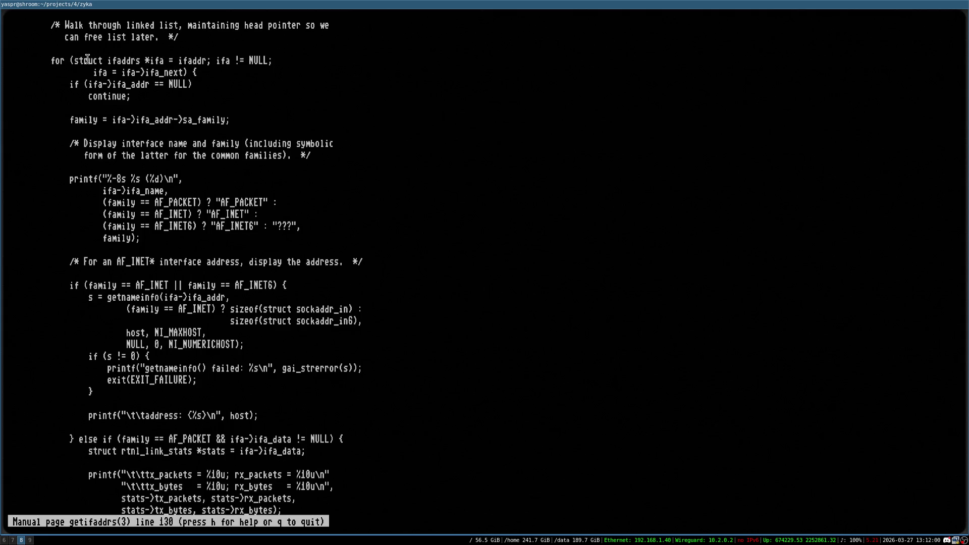
# - Highlight the example's for-loop declaration, its ifaddr variable and the loop variable ifa
pyautogui.moveTo(70, 60); pyautogui.dragTo(163, 61)
pyautogui.click(165, 61)
pyautogui.moveTo(70, 60); pyautogui.dragTo(174, 61)
pyautogui.click(53, 58)
pyautogui.doubleClick(189, 60)
pyautogui.scroll(4, 177, 50)
pyautogui.doubleClick(130, 107)
pyautogui.click(79, 109)
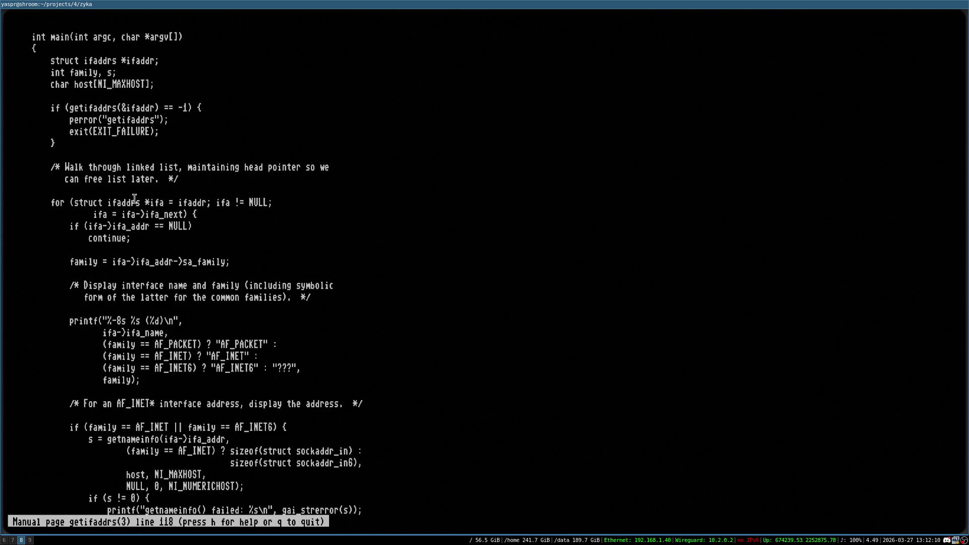
pyautogui.doubleClick(155, 202)
pyautogui.click(233, 201)
pyautogui.doubleClick(156, 202)
pyautogui.click(212, 218)
# - Highlight the freeifaddrs cleanup call, ifaddr in getifaddrs, and ifa's step expression
pyautogui.scroll(-5, 332, 246)
pyautogui.doubleClick(80, 429)
pyautogui.click(118, 431)
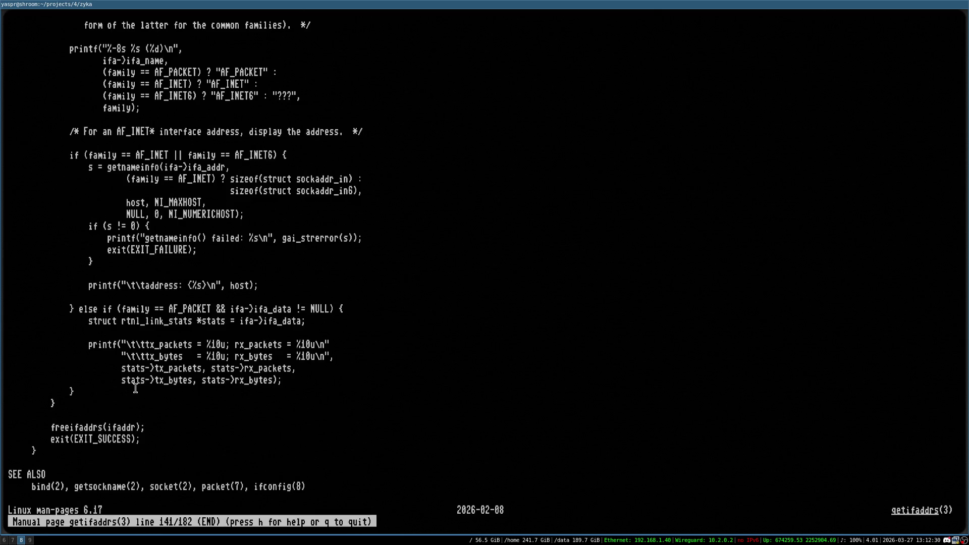
pyautogui.scroll(12, 131, 421)
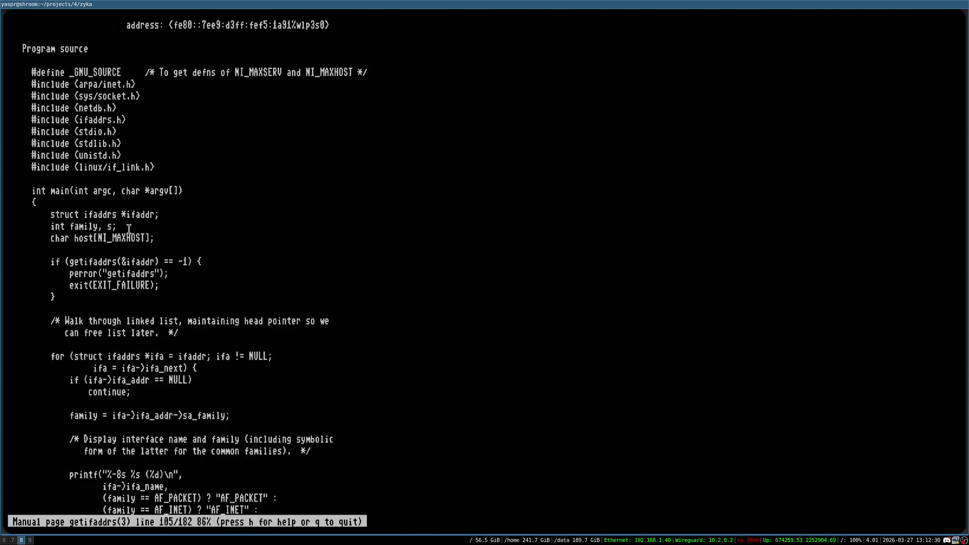
pyautogui.doubleClick(138, 265)
pyautogui.click(145, 259)
pyautogui.doubleClick(99, 369)
# - Quit the manual page, resume Emacs with fg, and save zyka_systemconfig.c
pyautogui.press('q')
pyautogui.press('Return')
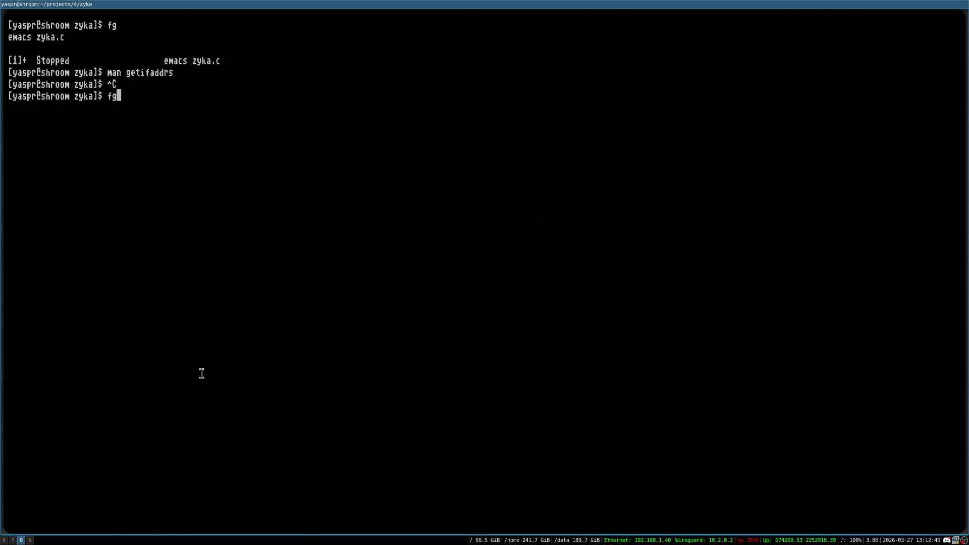
pyautogui.write('fg')
pyautogui.press('Return')
pyautogui.hotkey('ctrl', 'x')
pyautogui.hotkey('ctrl', 's')
pyautogui.hotkey('ctrl', 'x')
pyautogui.hotkey('ctrl', 's')
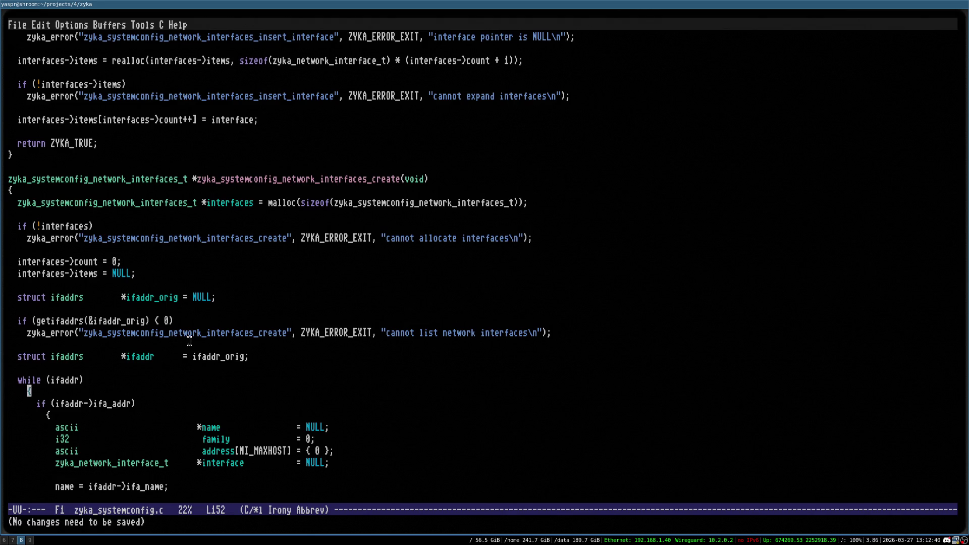
# - Inspect the ifaddr_orig declaration, then move down to the blank line inside the getifaddrs while loop
pyautogui.tripleClick(73, 297)
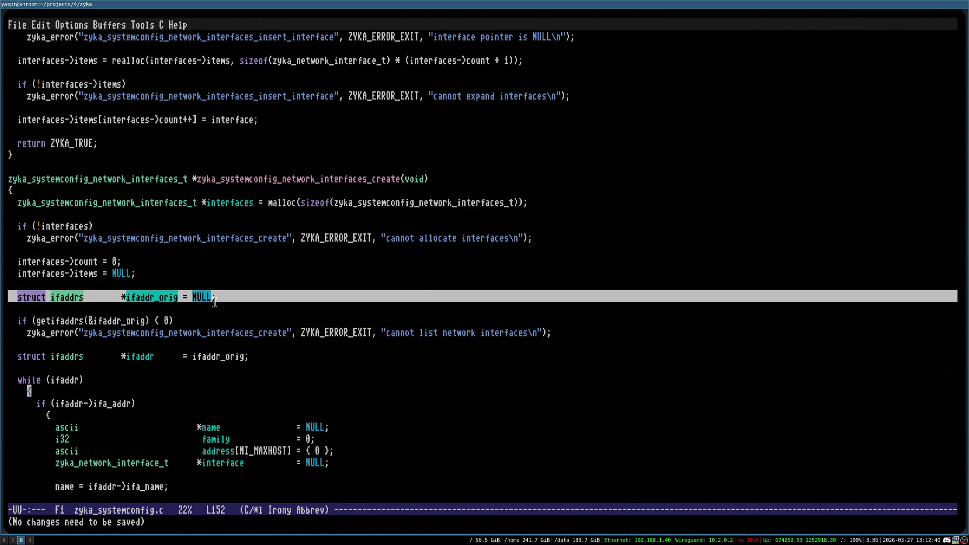
pyautogui.doubleClick(76, 297)
pyautogui.doubleClick(151, 297)
pyautogui.click(166, 297)
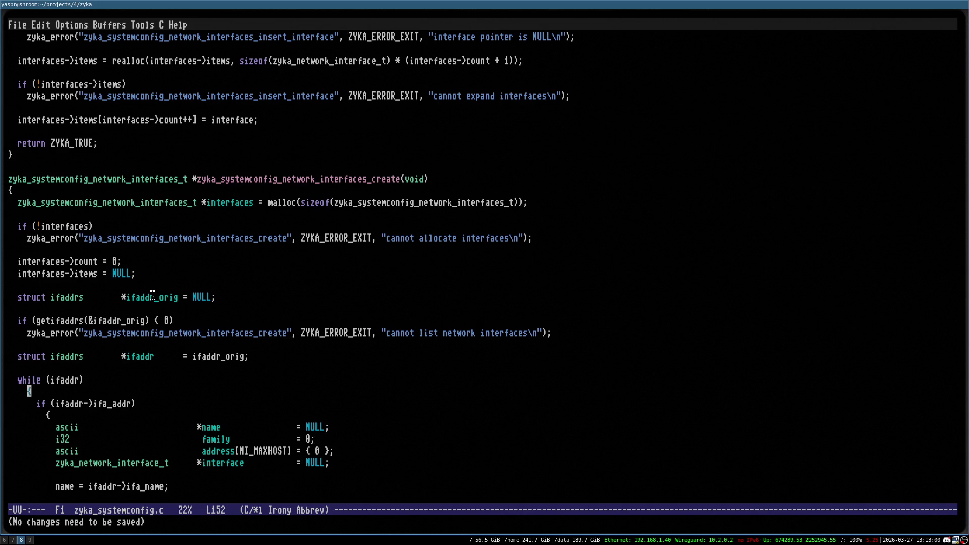
pyautogui.hotkey('ctrl', 'Down')
pyautogui.hotkey('ctrl', 'Down')
pyautogui.hotkey('ctrl', 'Down')
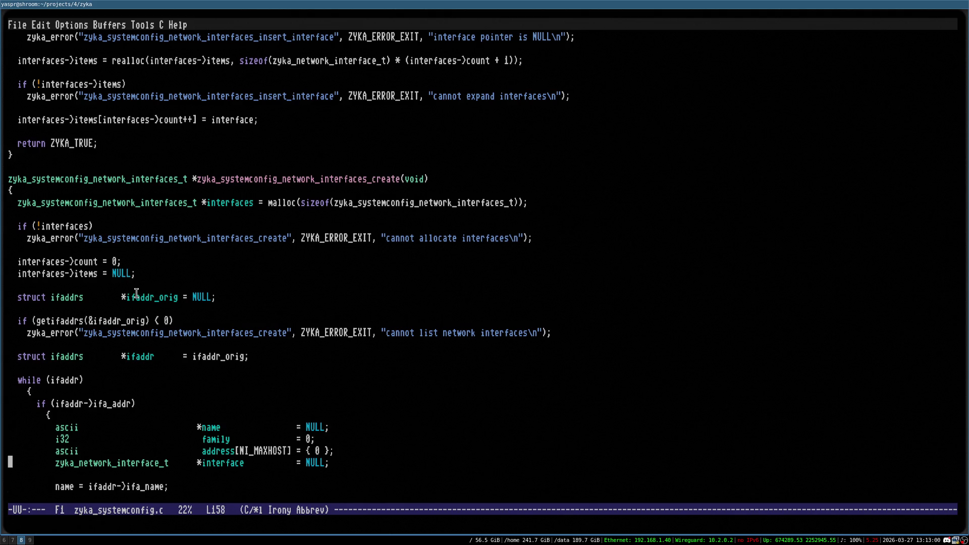
pyautogui.hotkey('ctrl', 'Down')
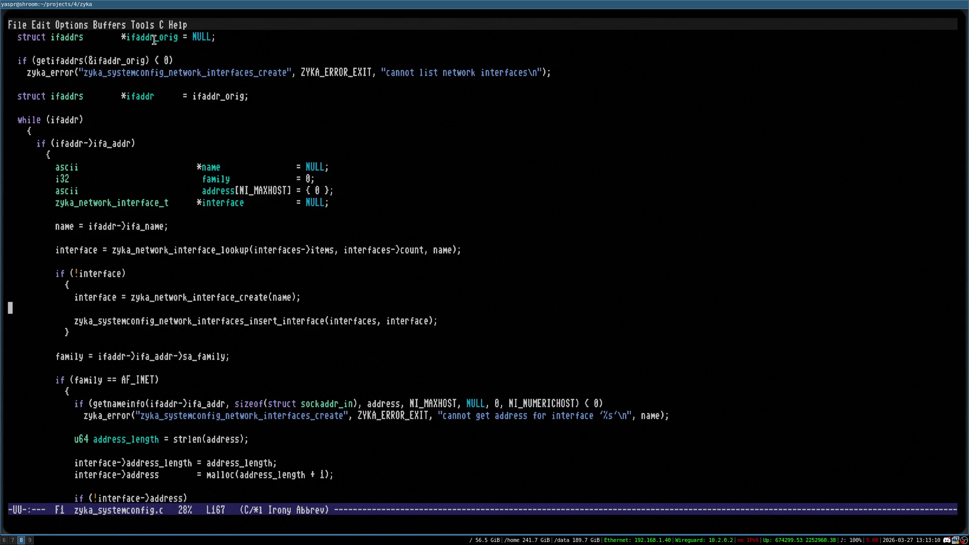
pyautogui.doubleClick(154, 40)
pyautogui.click(166, 36)
pyautogui.doubleClick(218, 96)
pyautogui.click(217, 96)
pyautogui.doubleClick(139, 97)
pyautogui.click(135, 98)
pyautogui.moveTo(18, 120); pyautogui.dragTo(152, 179)
pyautogui.click(114, 156)
pyautogui.scroll(-4, 223, 140)
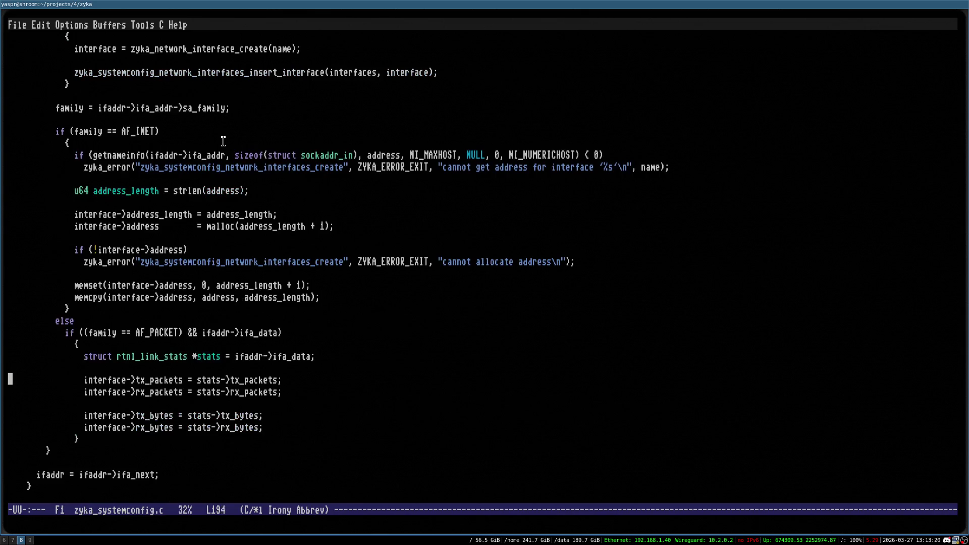
pyautogui.press('Down')
pyautogui.press('Down')
pyautogui.press('Down')
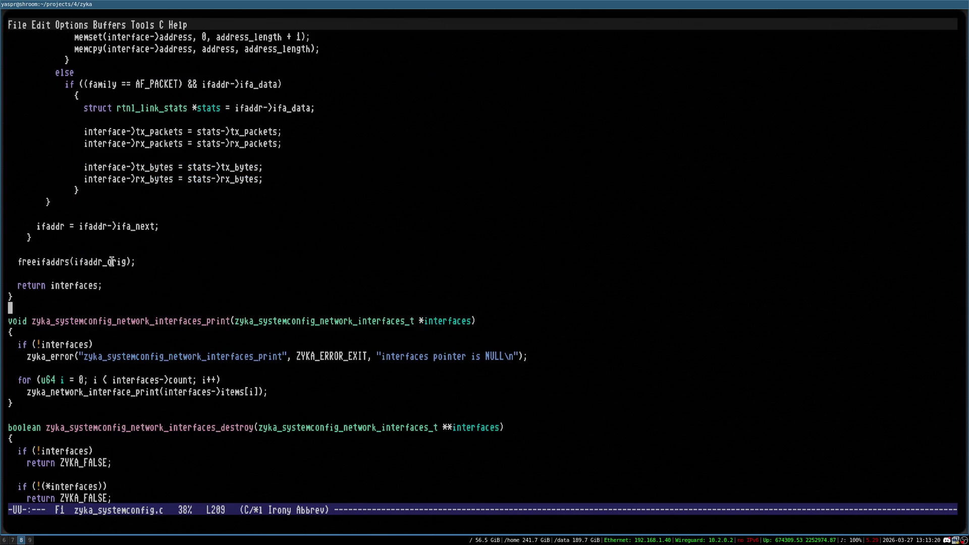
pyautogui.doubleClick(112, 261)
pyautogui.click(122, 262)
pyautogui.moveTo(19, 261)
pyautogui.mouseDown()
pyautogui.moveTo(140, 275)
pyautogui.moveTo(139, 260)
pyautogui.mouseUp()
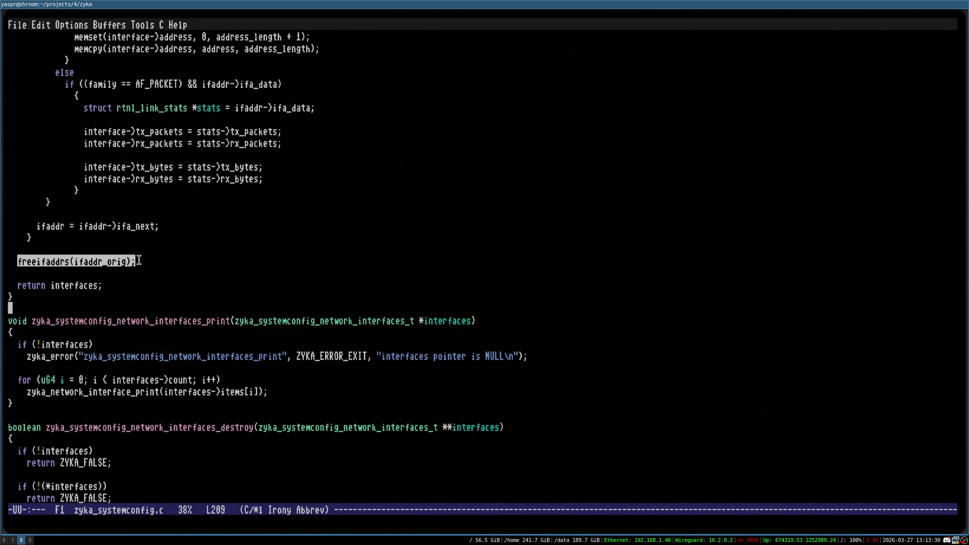
pyautogui.click(178, 208)
pyautogui.hotkey('ctrl', 'x')
pyautogui.hotkey('ctrl', 's')
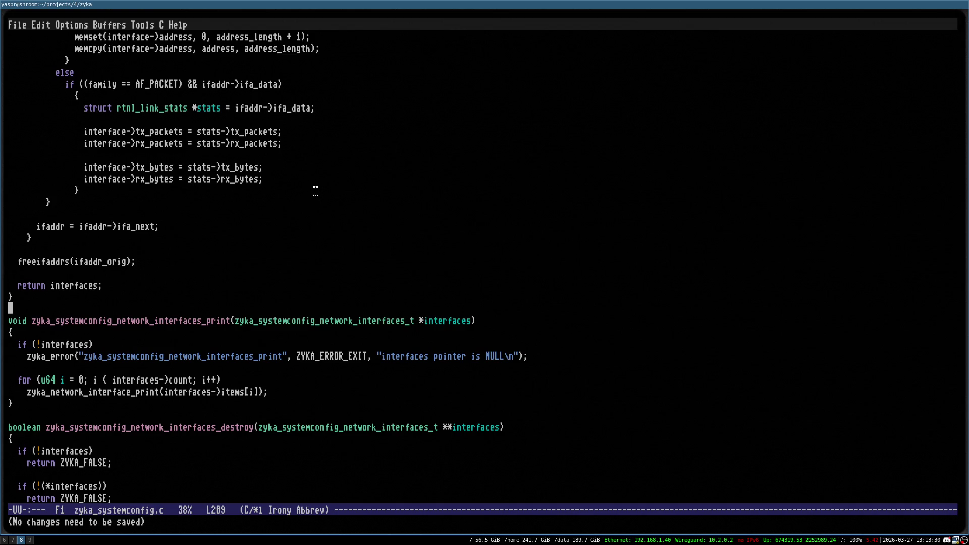
pyautogui.scroll(10, 268, 184)
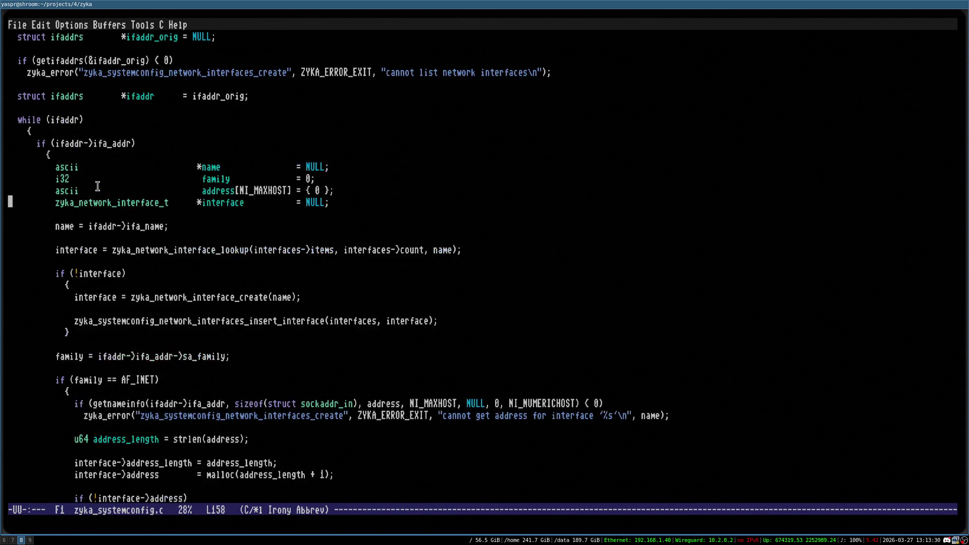